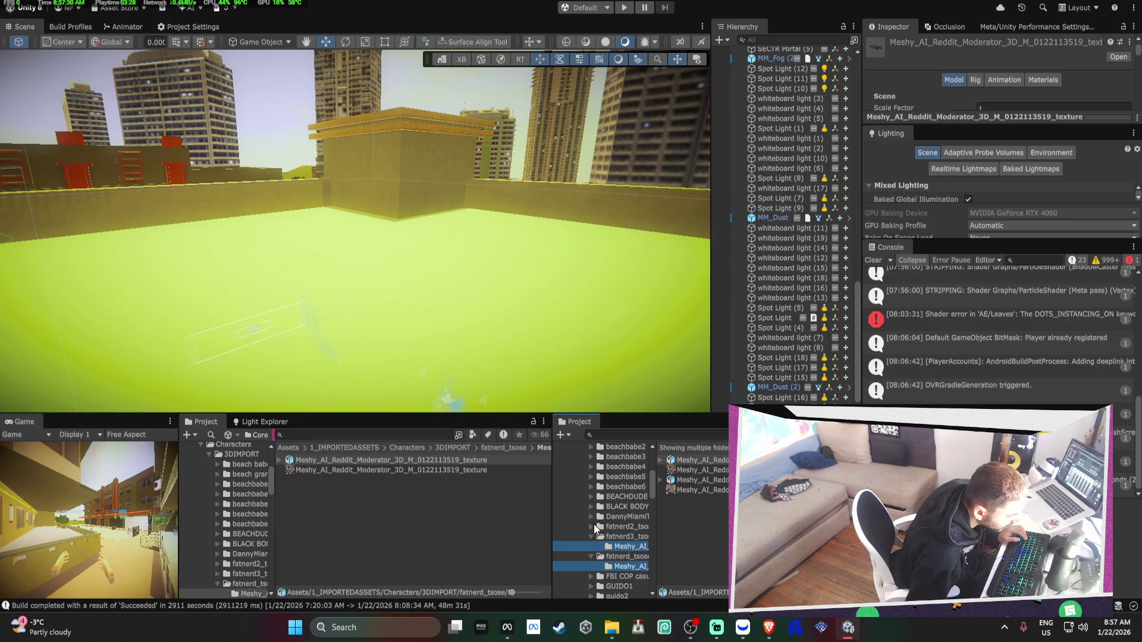
Select the first Reddit Moderator model from the character model folders
left_click(620, 536, "ctrl")
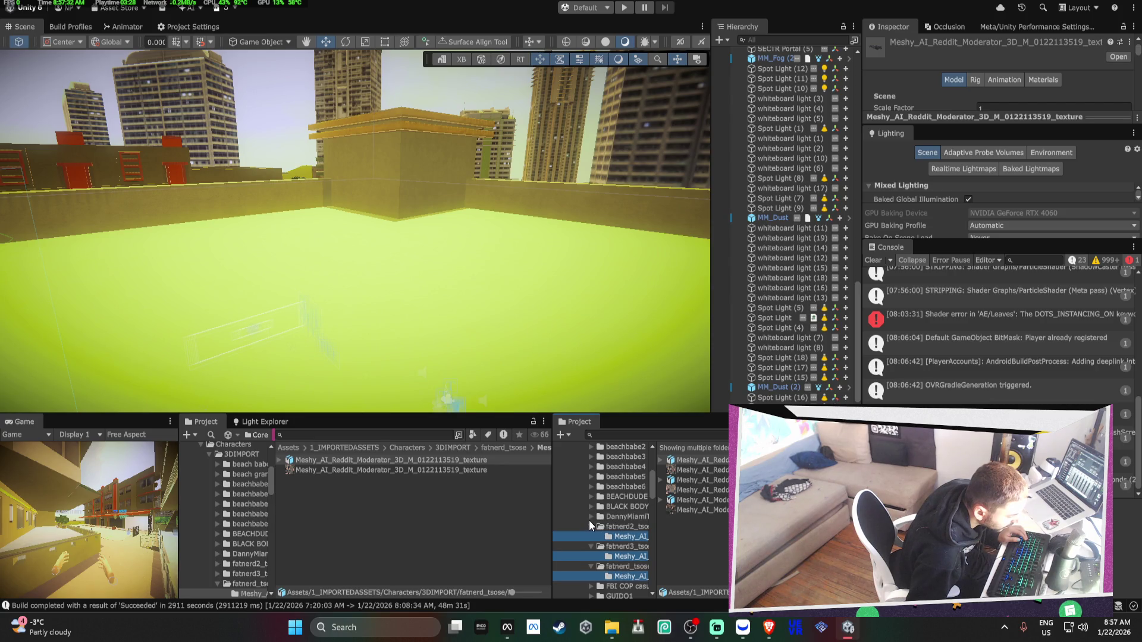
left_click(590, 517)
left_click(631, 528, "ctrl")
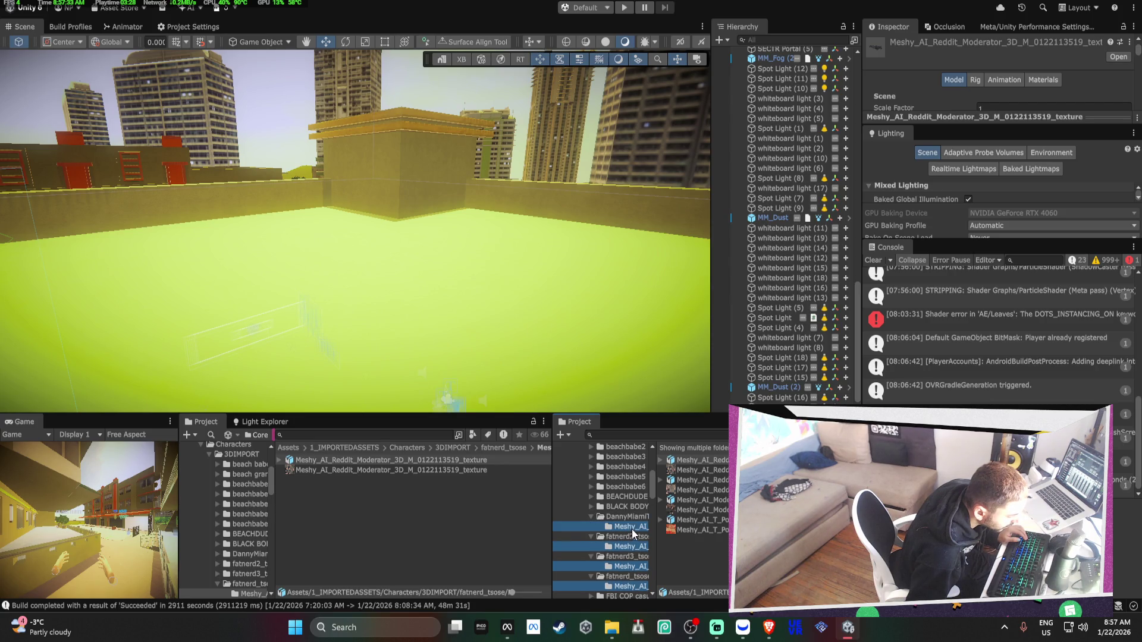
left_click(710, 521)
left_click(708, 502, "ctrl")
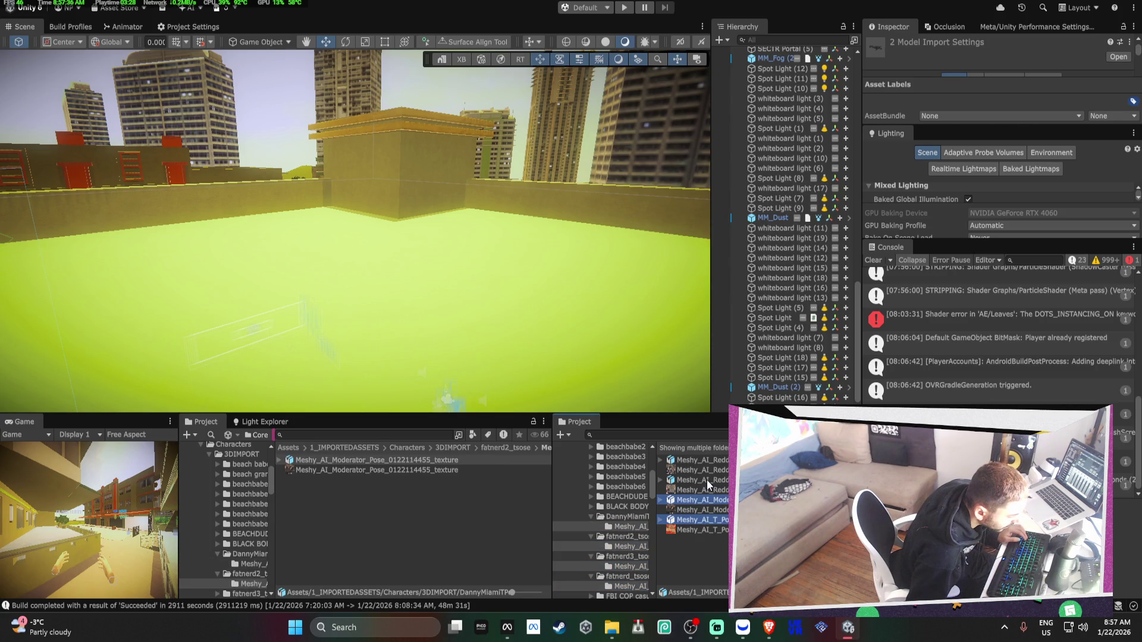
left_click(711, 461)
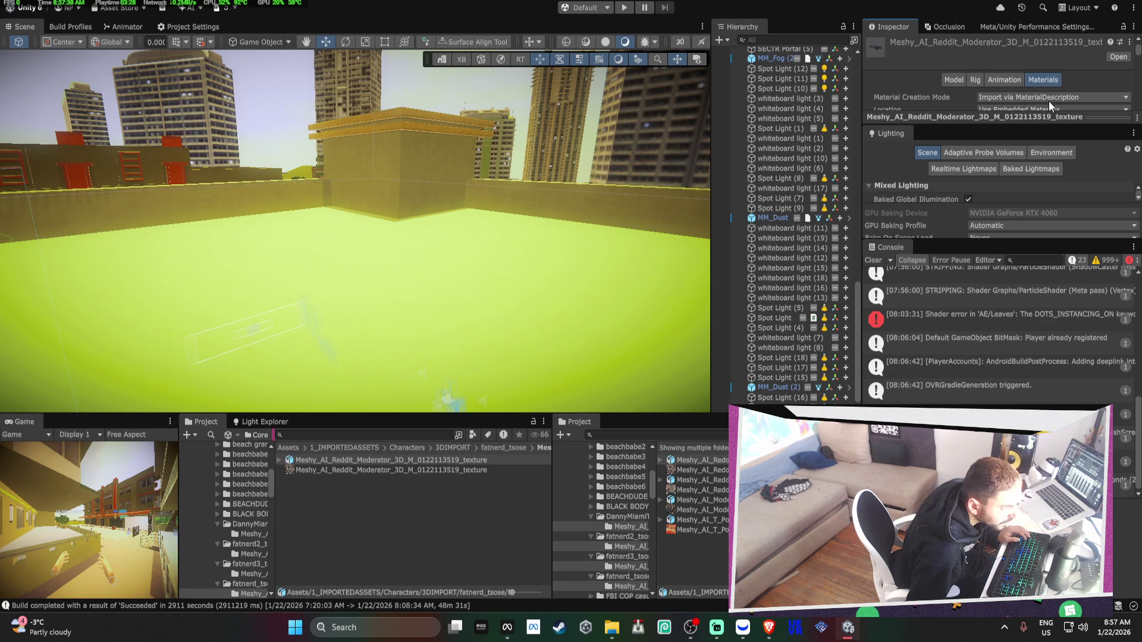
Set the first model's material Location to Use External Materials (Legacy) and apply
left_click_drag(1012, 237, 1012, 409)
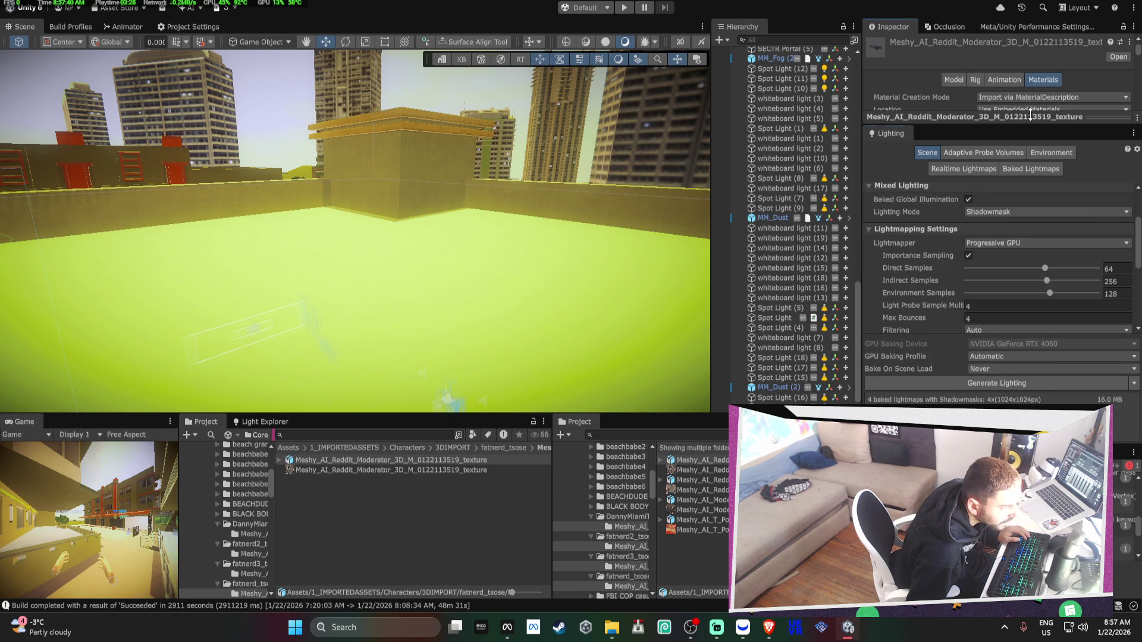
mouse_move(1031, 113)
left_mouse_down()
mouse_move(1071, 252)
mouse_move(1069, 307)
left_mouse_up()
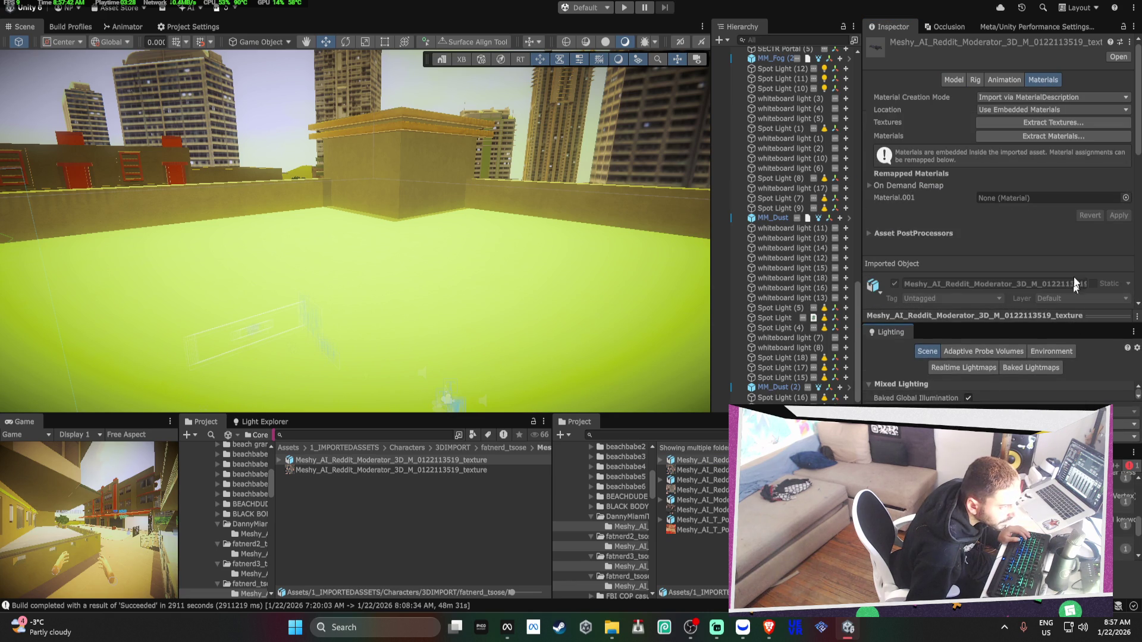
left_click(1056, 113)
left_click(1047, 120)
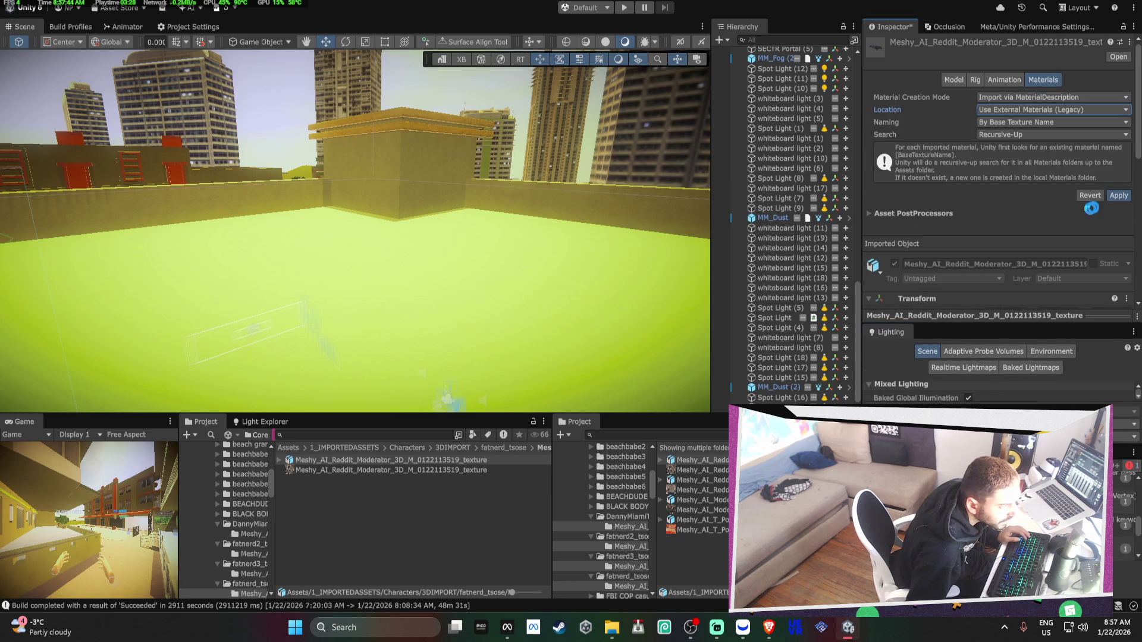
left_click(1111, 195)
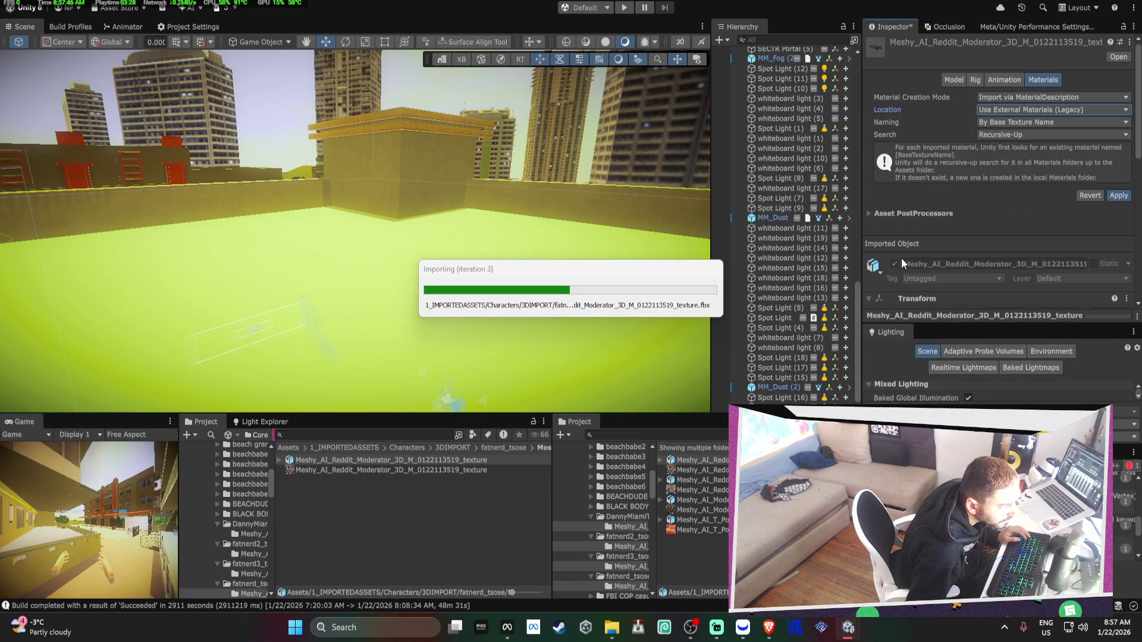
Set the second Reddit Moderator model to Use External Materials (Legacy) and reimport it
left_click(727, 501)
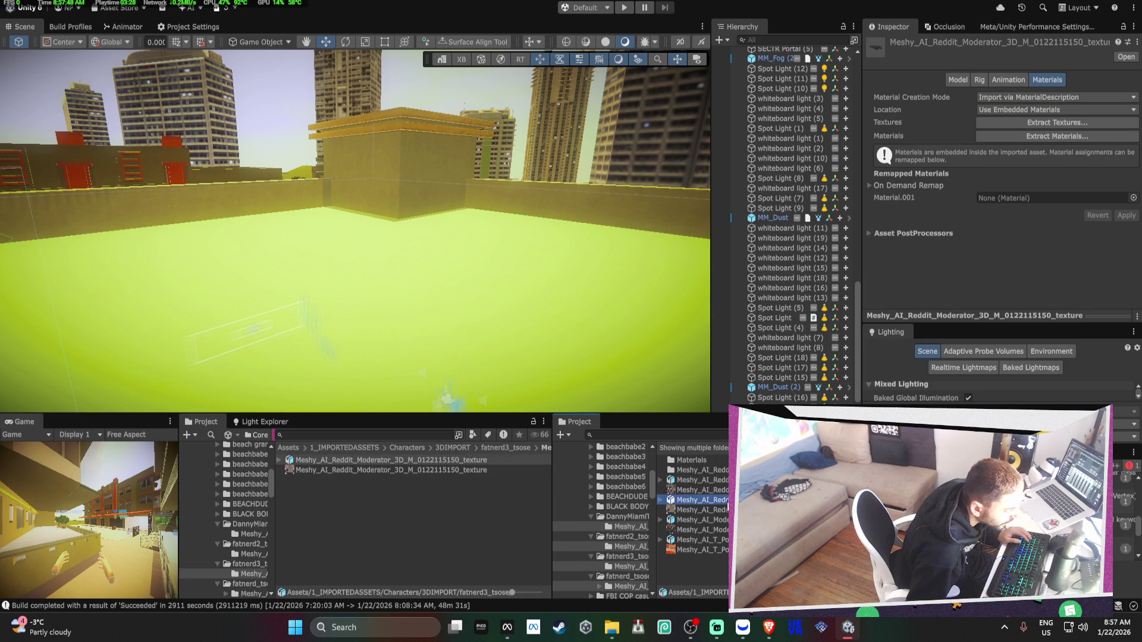
left_click_drag(727, 505, 545, 312)
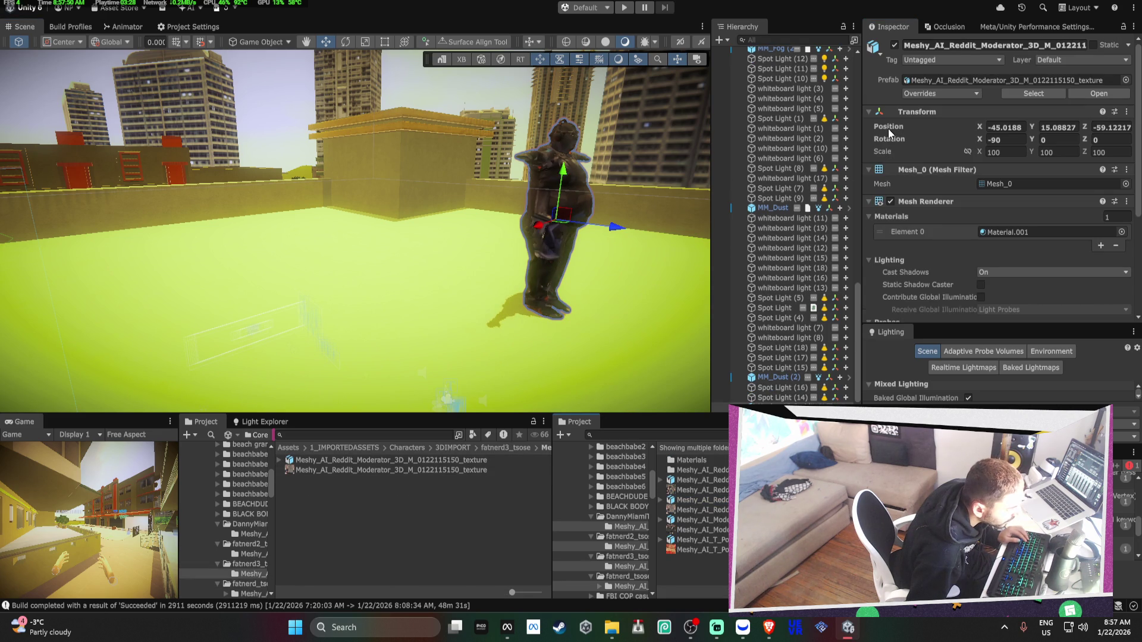
key("ctrl+z")
left_click(1051, 109)
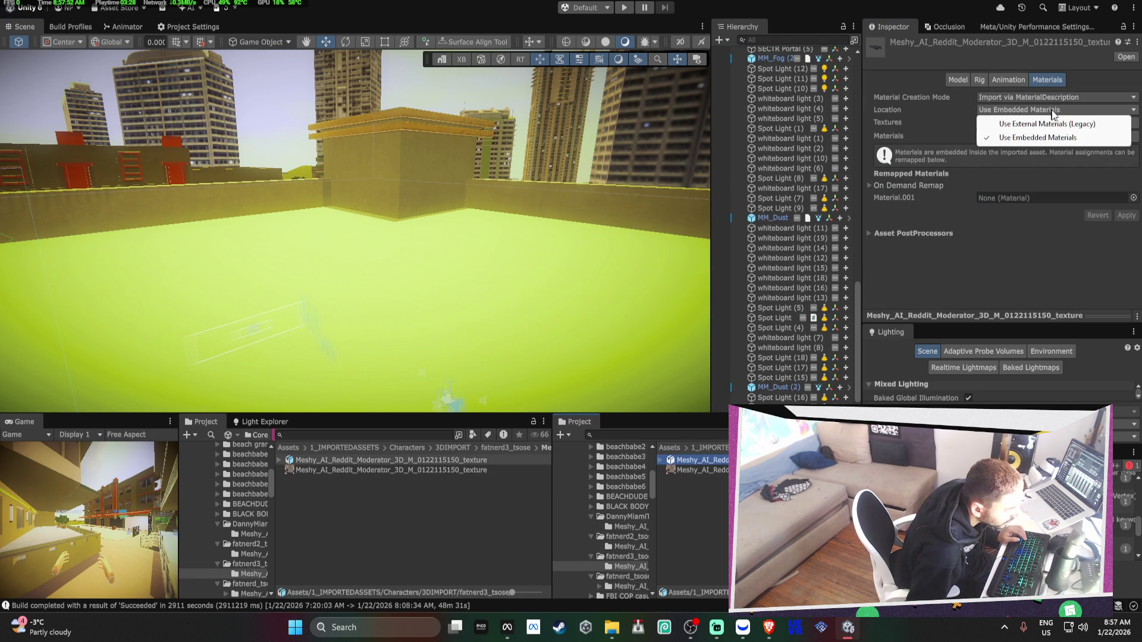
left_click(1053, 119)
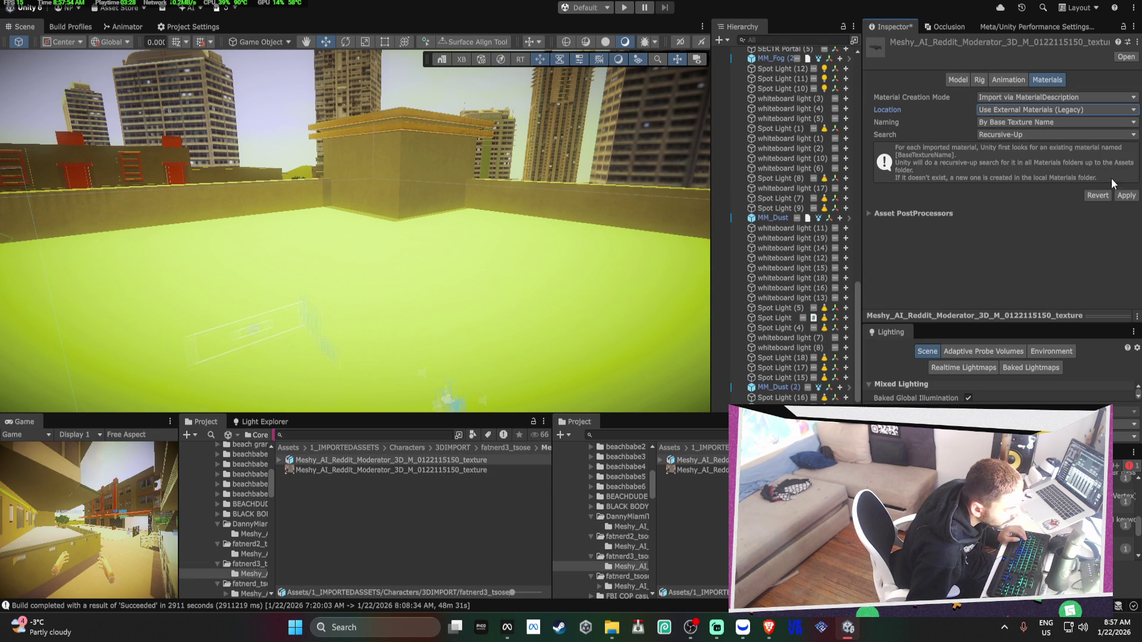
left_click(1124, 196)
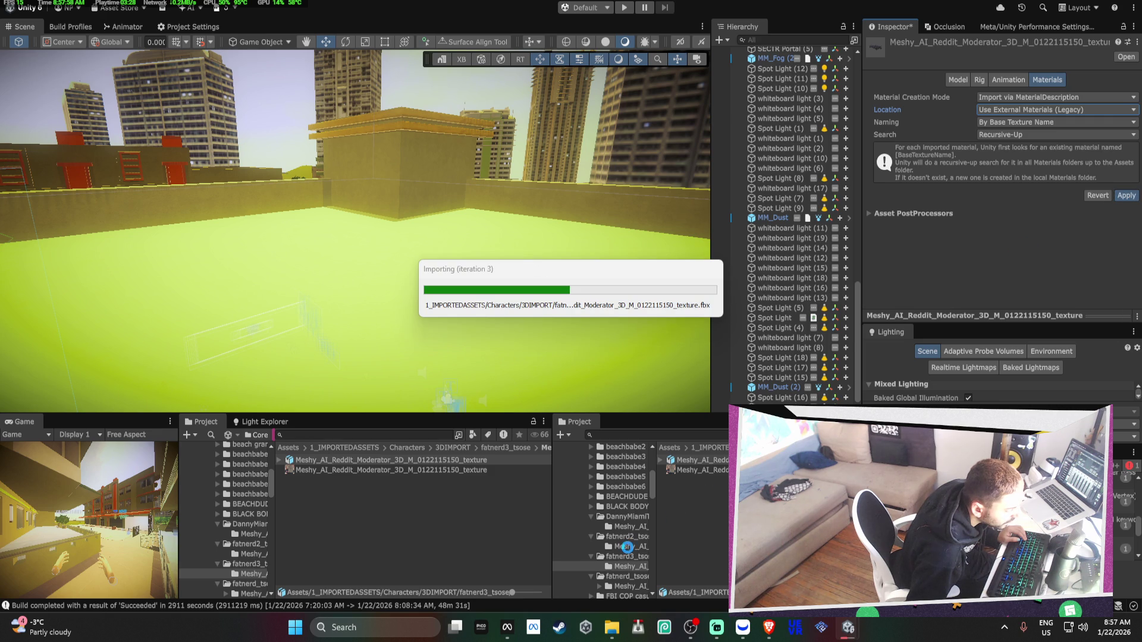
Test-place the reimported character in the scene, undo it, and open fatnerd2's model folder
left_click_drag(690, 480, 526, 341)
key("ctrl+z")
left_click(629, 546)
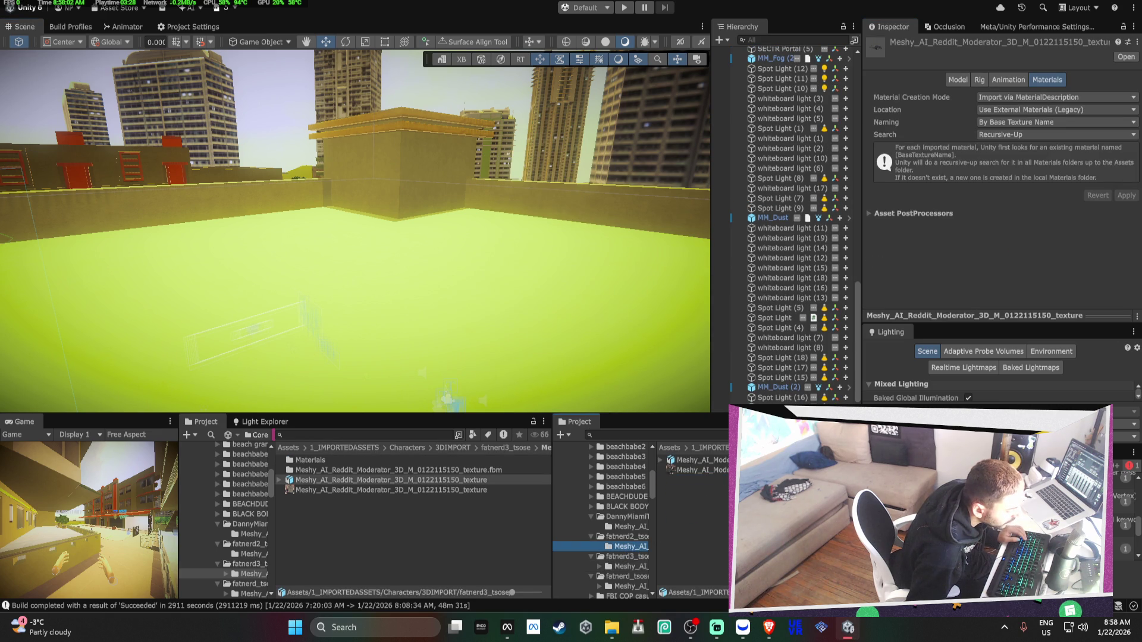
Set the Moderator Pose model to Use External Materials (Legacy) and save the import settings
left_click(693, 459)
left_click(1032, 110)
left_click(1035, 128)
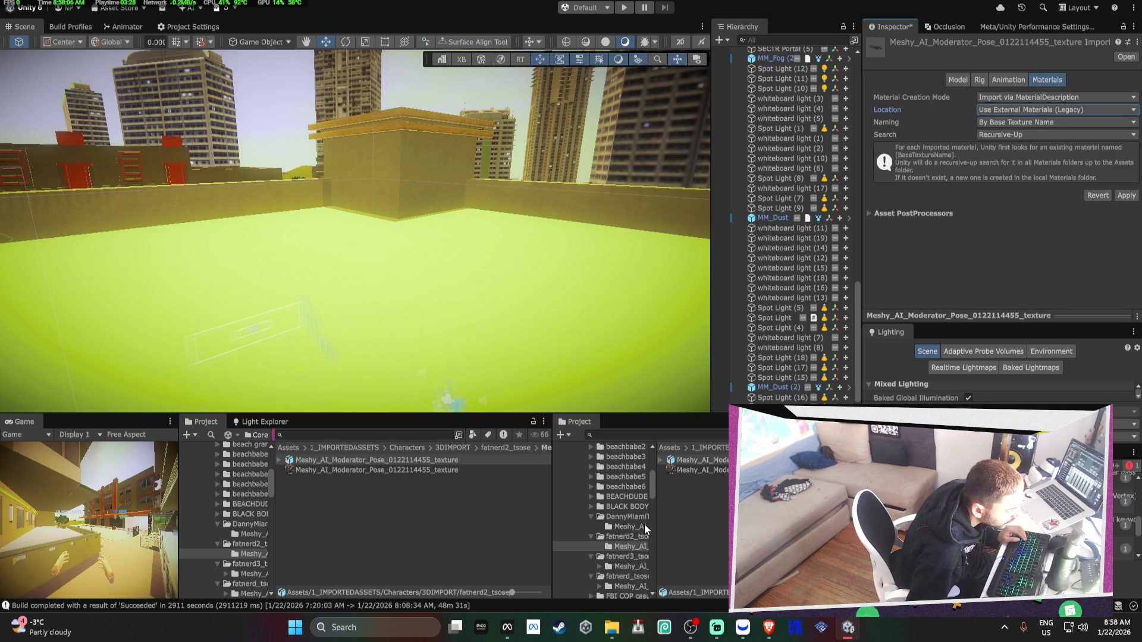
left_click(708, 458)
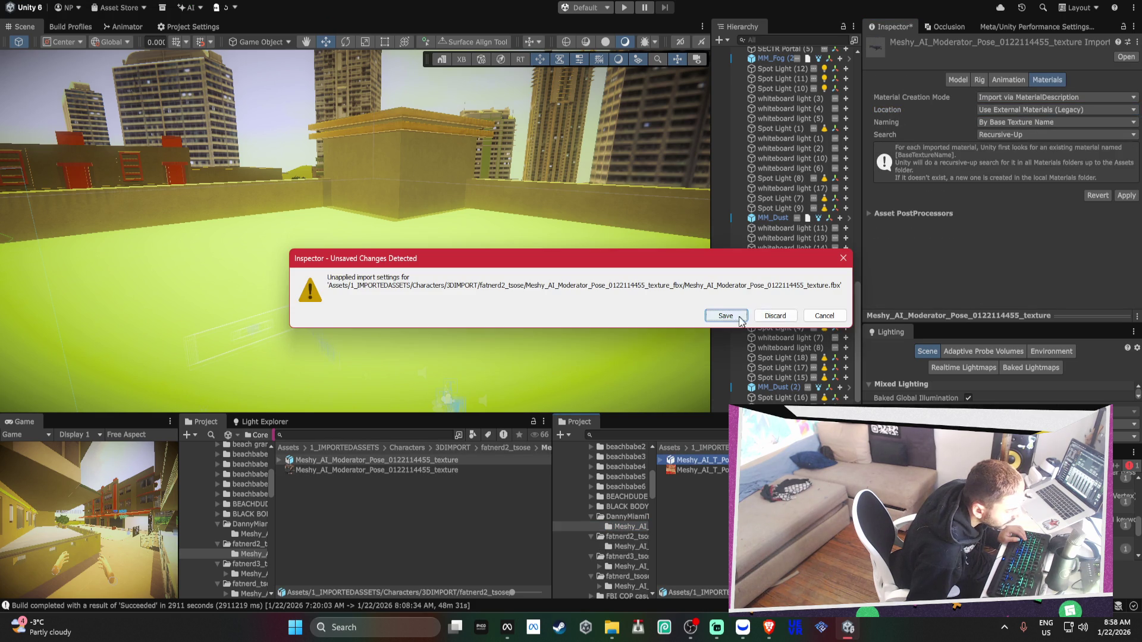
left_click(726, 318)
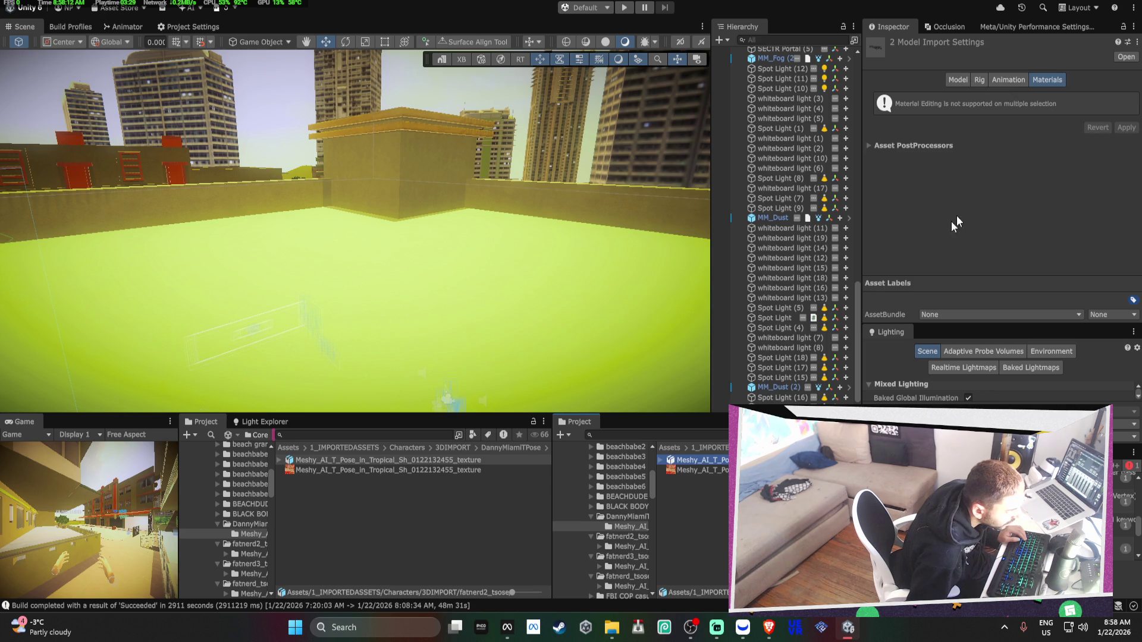
Set the tropical T-pose model to Use External Materials (Legacy) and apply
left_click(716, 462)
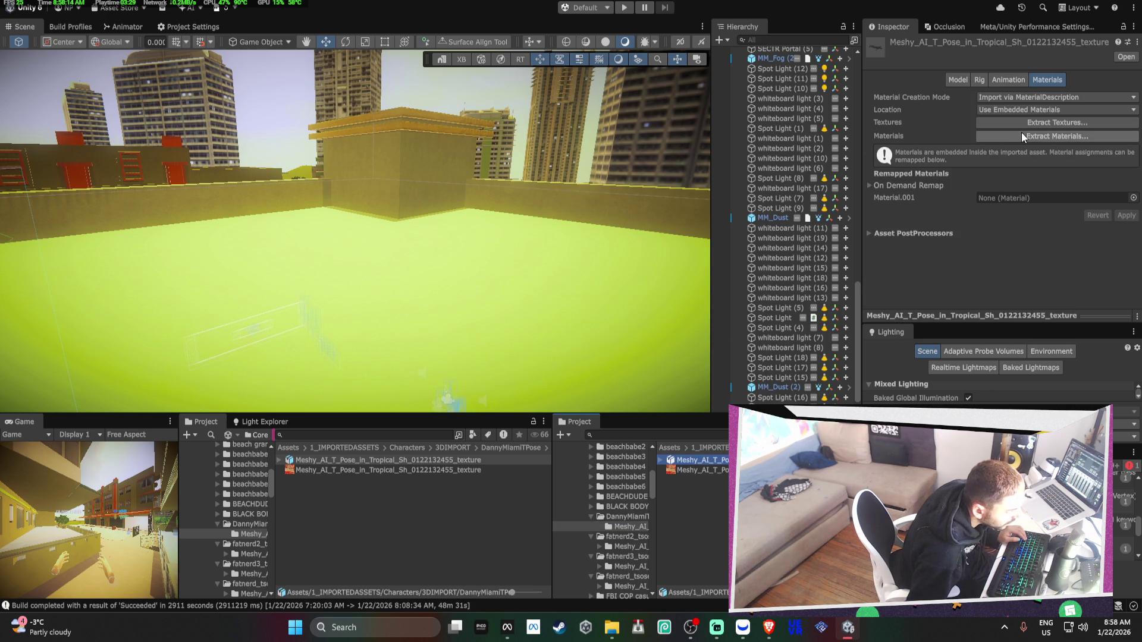
left_click(1028, 113)
left_click(1034, 119)
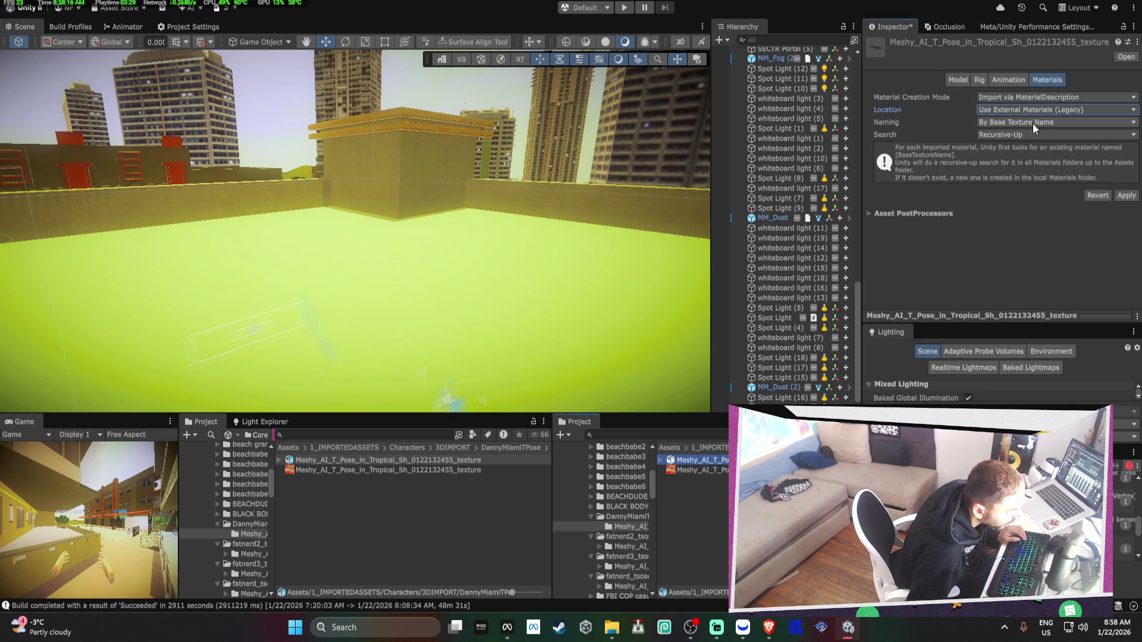
left_click(1126, 195)
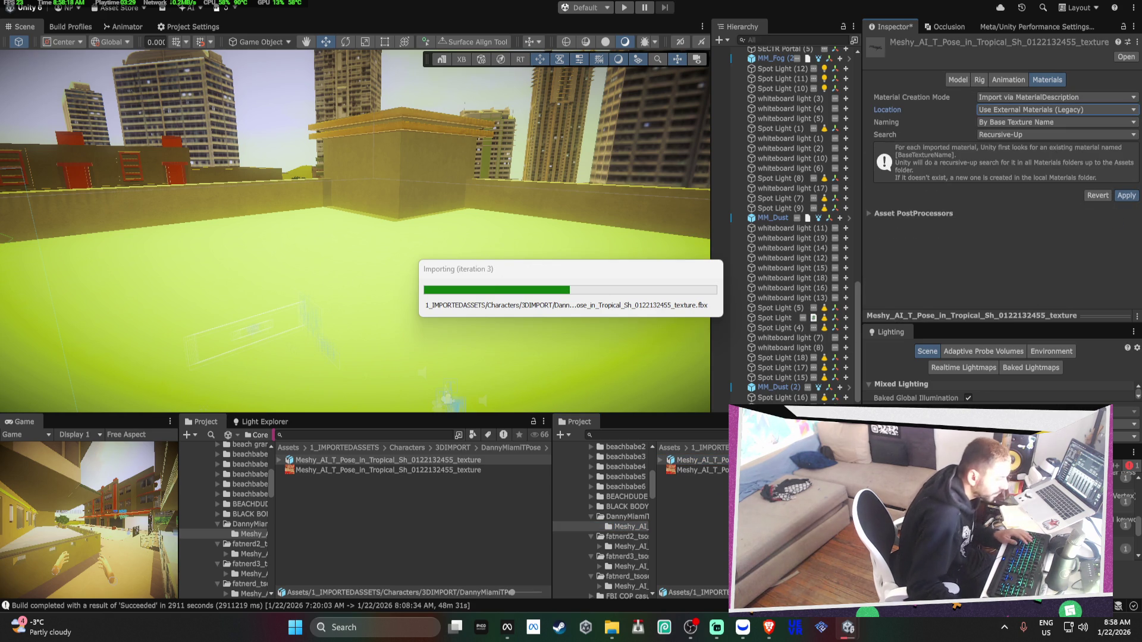
Browse from fatnerd2's model folder through the GUIDO1, fatnerd_tsose and fatnerd3 folders
left_click(630, 547)
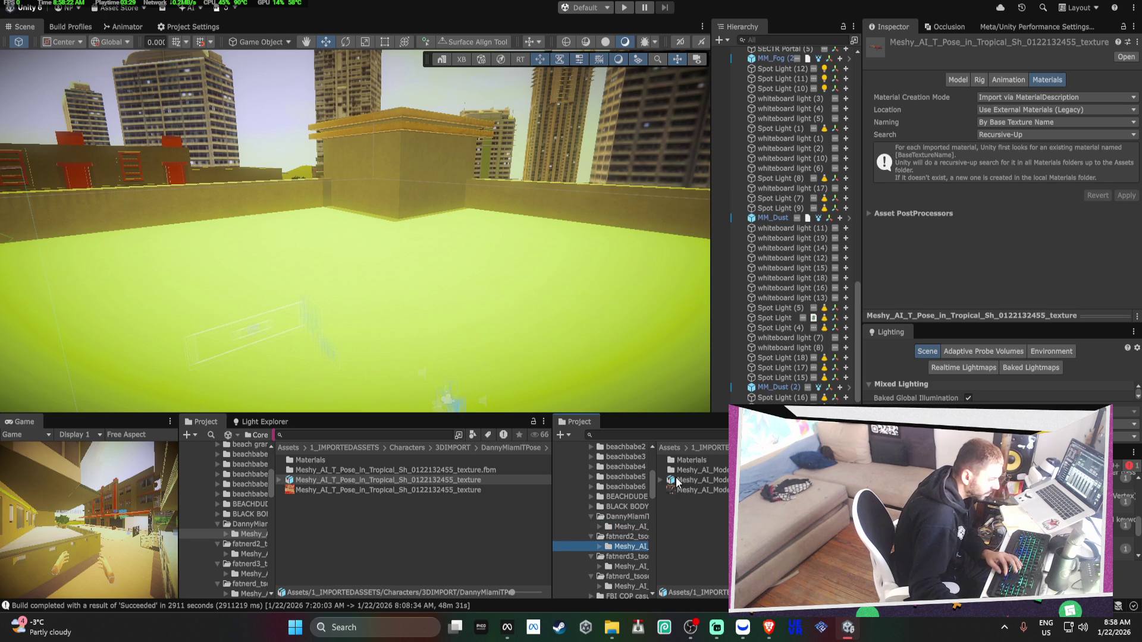
key("Down")
key("Down")
key("Down")
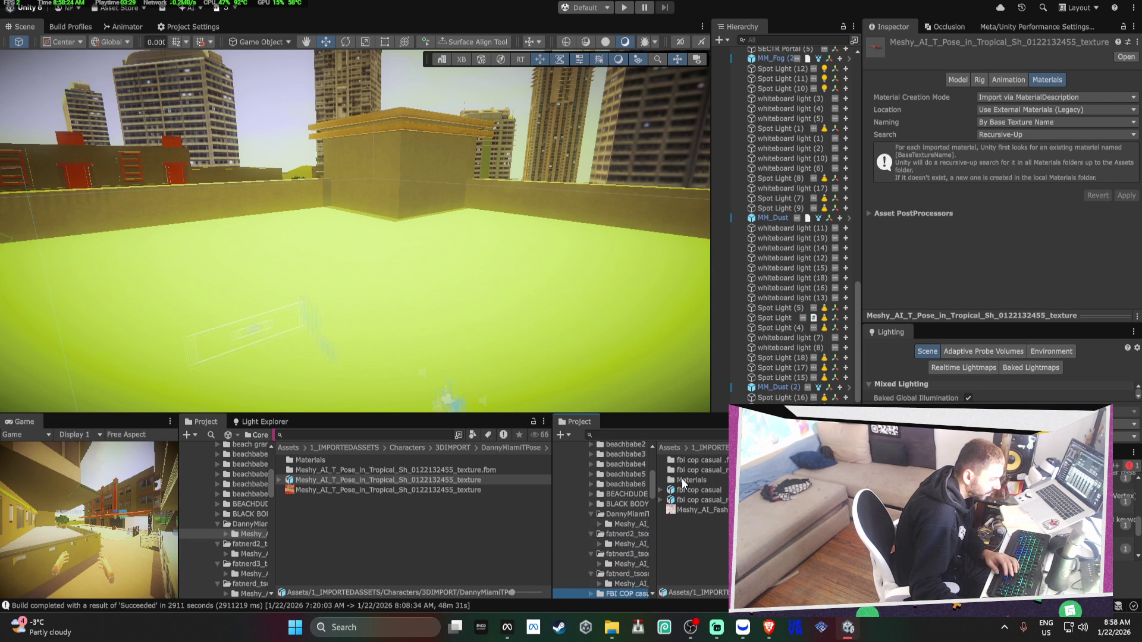
key("Up")
key("Up")
key("Up")
key("Down")
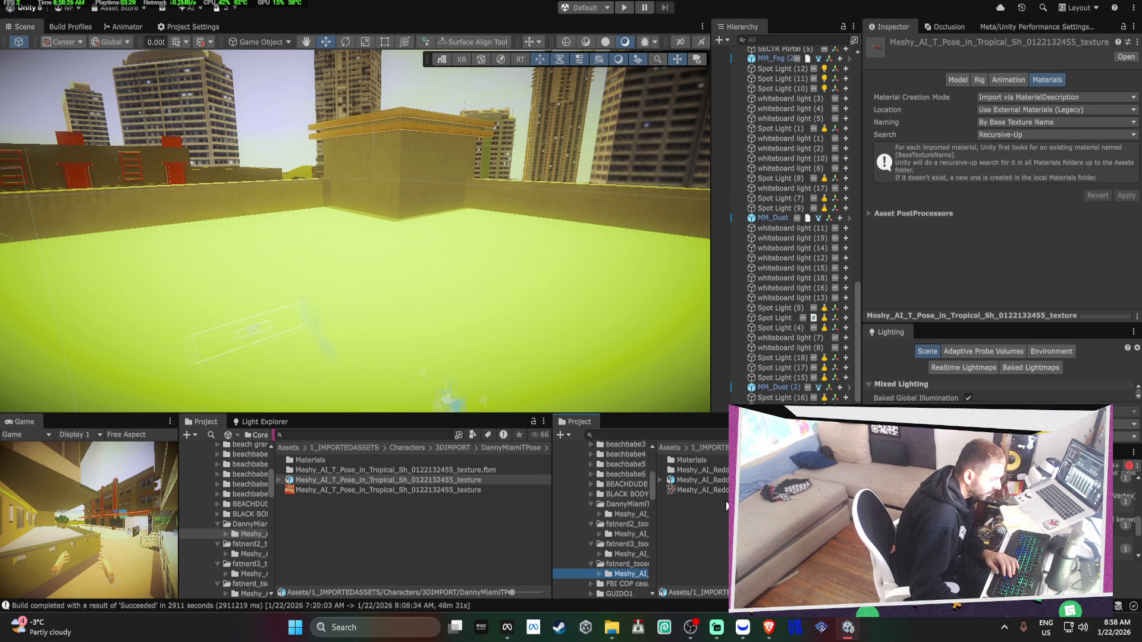
key("Up")
key("Down")
key("Up")
key("Up")
Place the Reddit Moderator, Moderator Pose, orange-shirt and another Reddit Moderator characters in the scene
left_click_drag(684, 480, 465, 325)
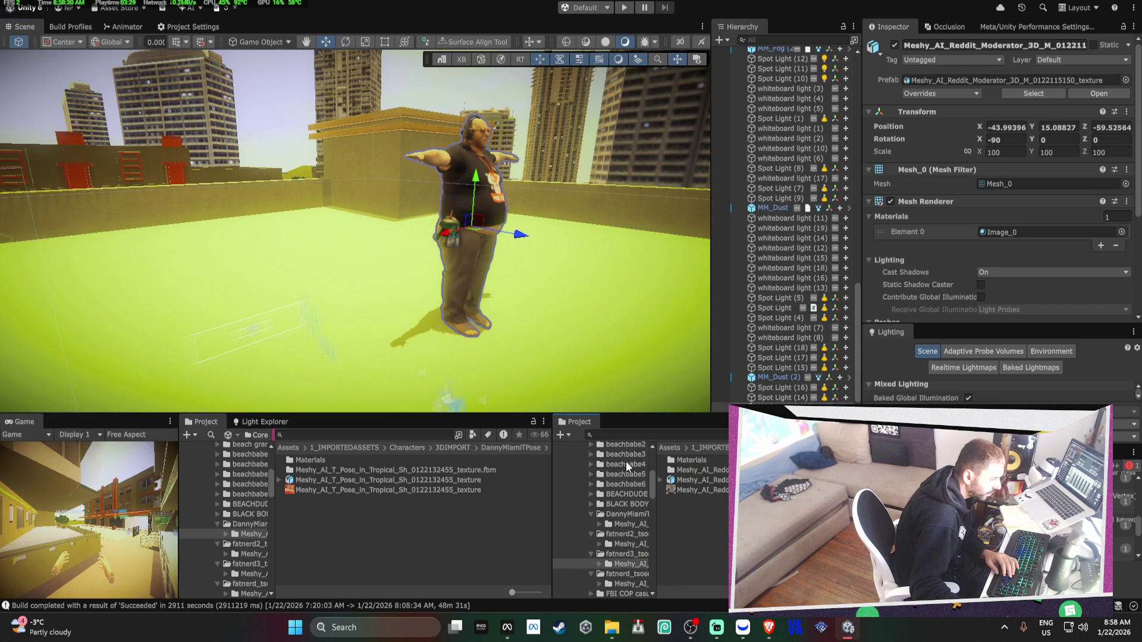
left_click_drag(690, 485, 355, 374)
left_click(640, 524)
left_click_drag(693, 483, 583, 353)
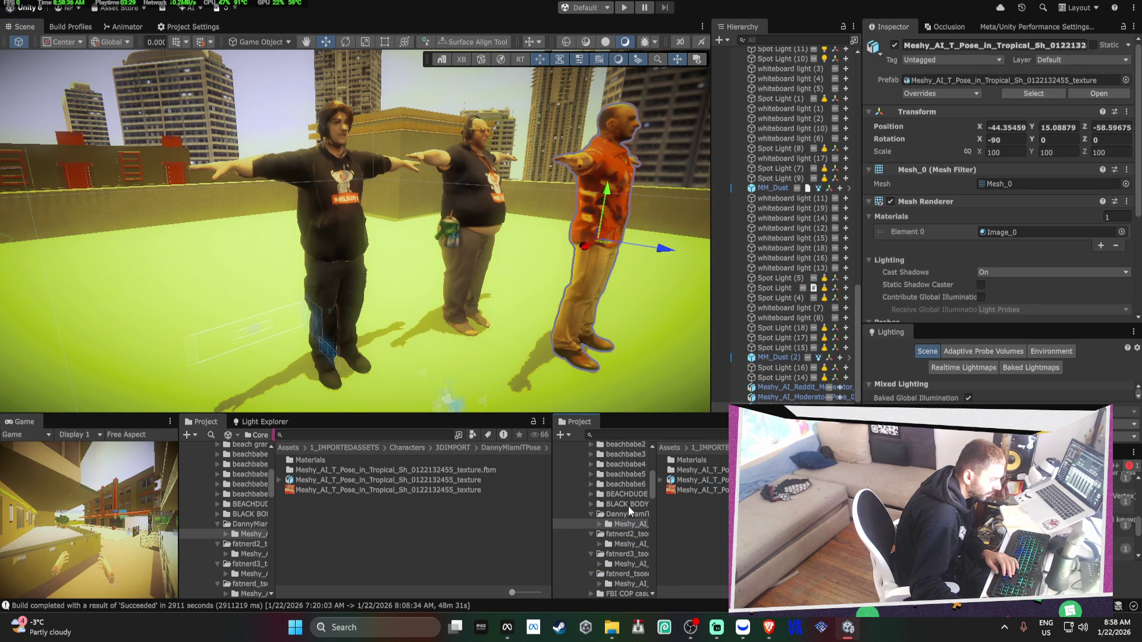
left_click(629, 584)
mouse_move(683, 486)
left_mouse_down()
mouse_move(565, 333)
mouse_move(458, 259)
left_mouse_up()
Nudge the selected character slightly backward beside the others on the rooftop
mouse_move(559, 277)
left_mouse_down()
mouse_move(363, 214)
mouse_move(509, 271)
mouse_move(411, 314)
mouse_move(389, 290)
left_mouse_up()
left_click_drag(332, 260, 321, 254)
mouse_move(345, 196)
left_mouse_down()
mouse_move(369, 152)
mouse_move(464, 155)
mouse_move(385, 226)
mouse_move(886, 249)
mouse_move(249, 221)
left_mouse_up()
scroll(370, 152, "up", 2)
scroll(369, 152, "down", 3)
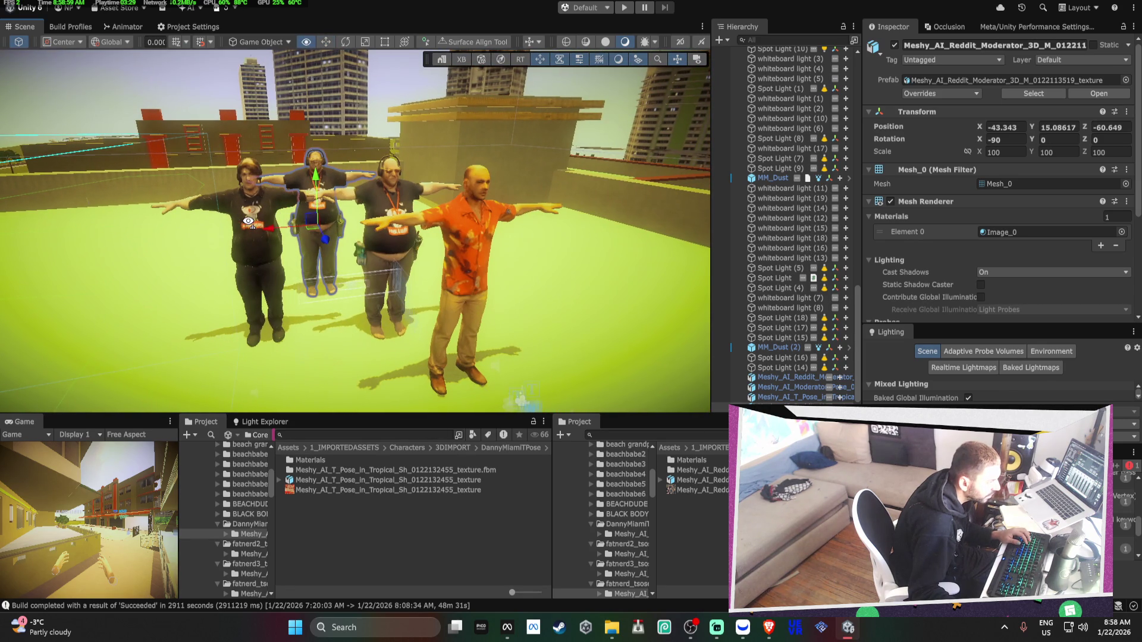
Inspect the orange-shirt character up close, then select the three Meshy models together
left_click(470, 248)
key("f")
left_click_drag(470, 247, 356, 229)
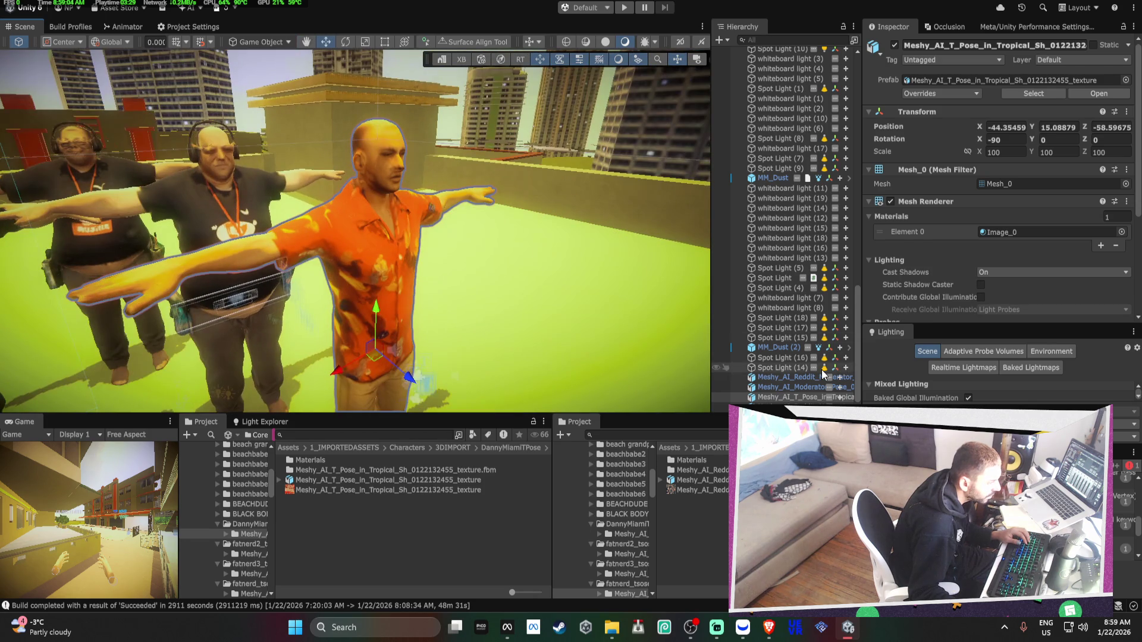
left_click(811, 378)
scroll(501, 326, "down", 10)
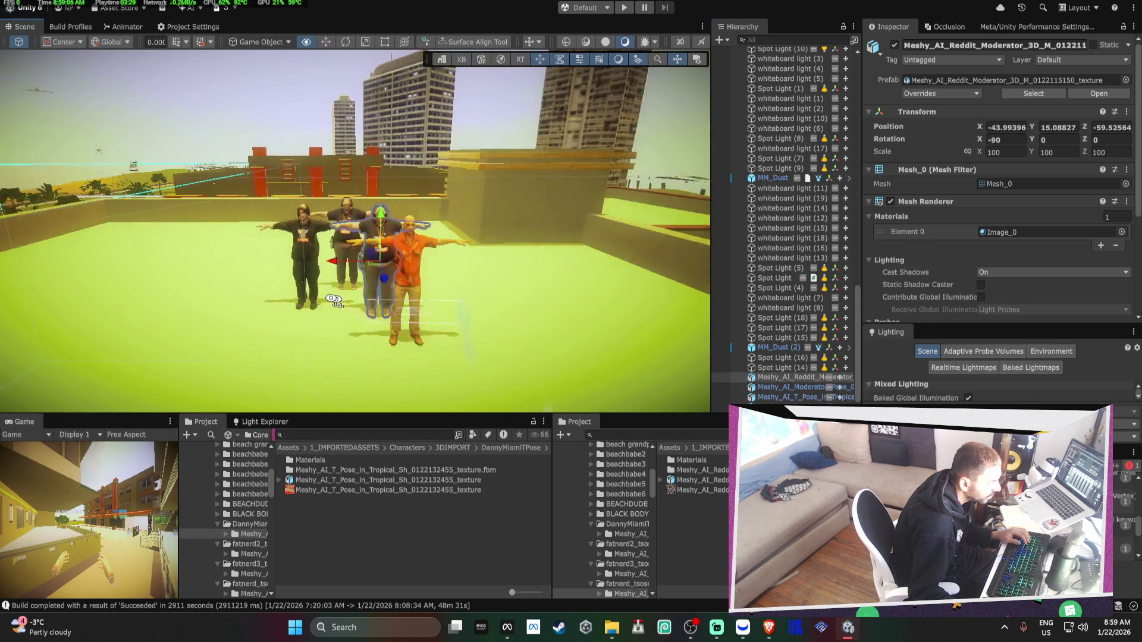
scroll(297, 291, "up", 3)
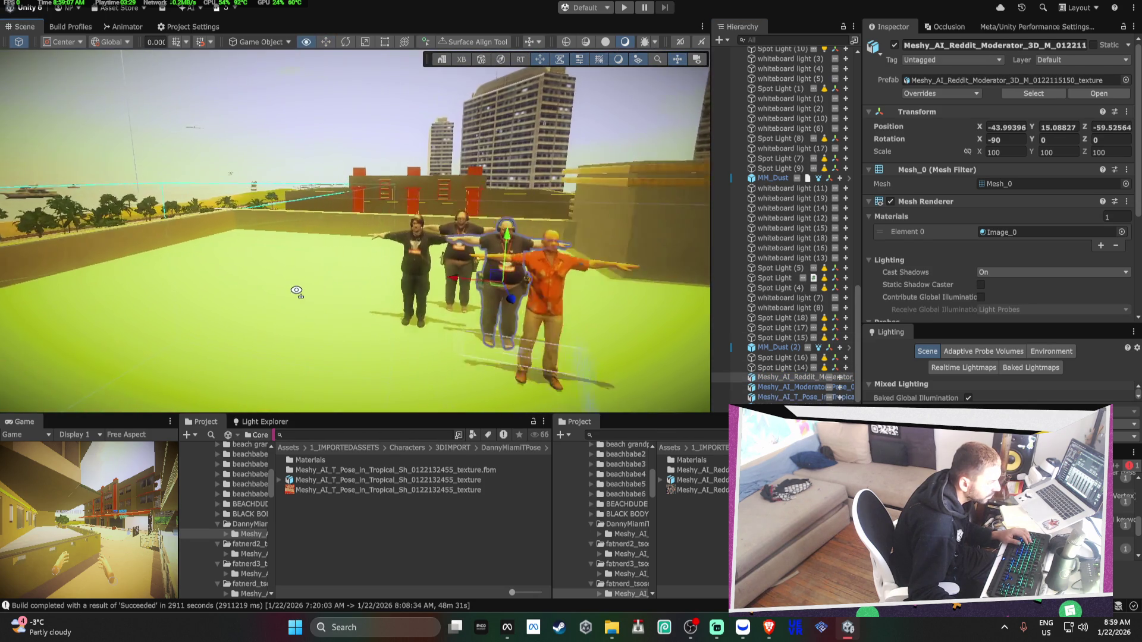
mouse_move(296, 291)
left_mouse_down()
mouse_move(181, 266)
mouse_move(476, 314)
mouse_move(479, 281)
mouse_move(694, 319)
mouse_move(285, 255)
mouse_move(652, 255)
mouse_move(446, 212)
mouse_move(563, 239)
mouse_move(502, 258)
left_mouse_up()
left_click(779, 396, "shift")
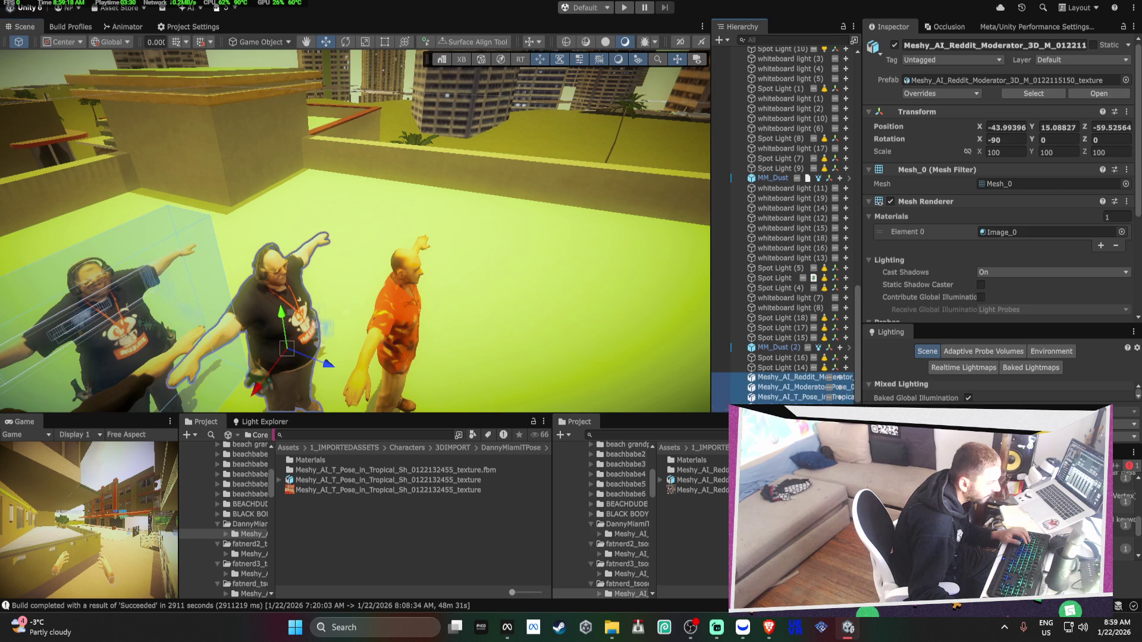
Untick the three Meshy models' active checkbox, glance at Build Profiles, and return to Scene
left_click(894, 45)
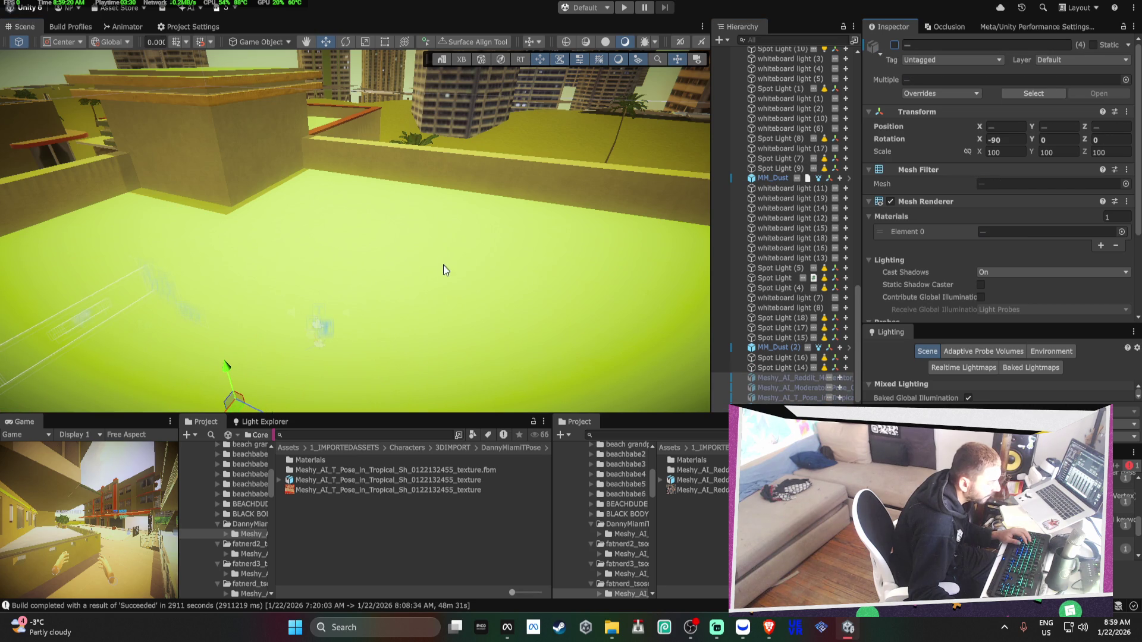
mouse_move(563, 288)
left_mouse_down()
mouse_move(437, 257)
mouse_move(602, 295)
mouse_move(661, 223)
mouse_move(299, 198)
left_mouse_up()
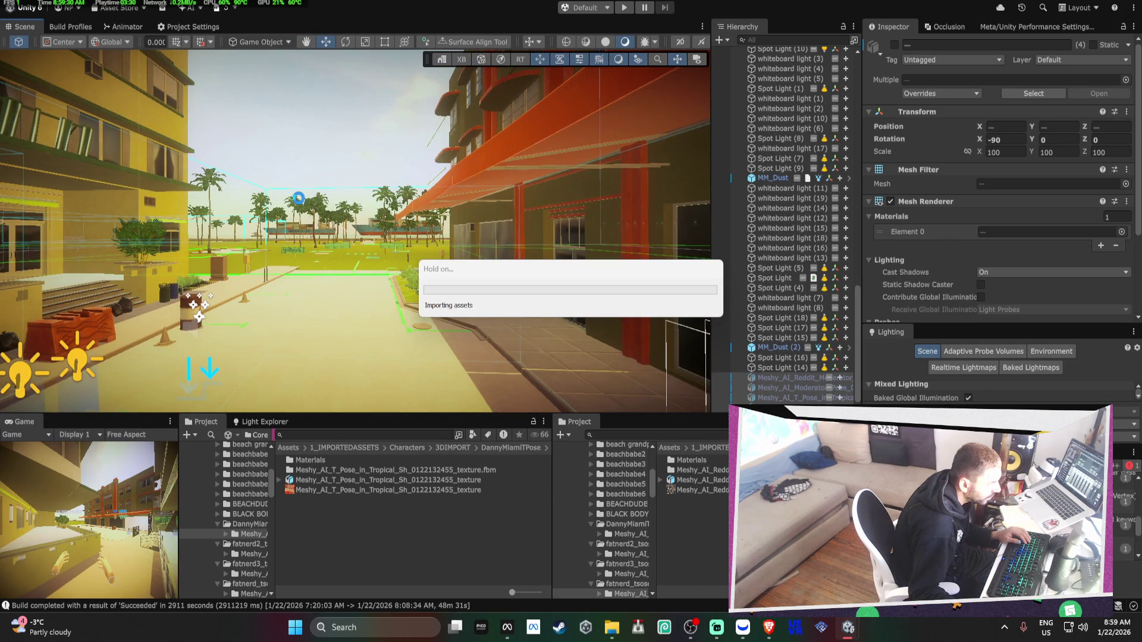
left_click(78, 27)
left_click(31, 27)
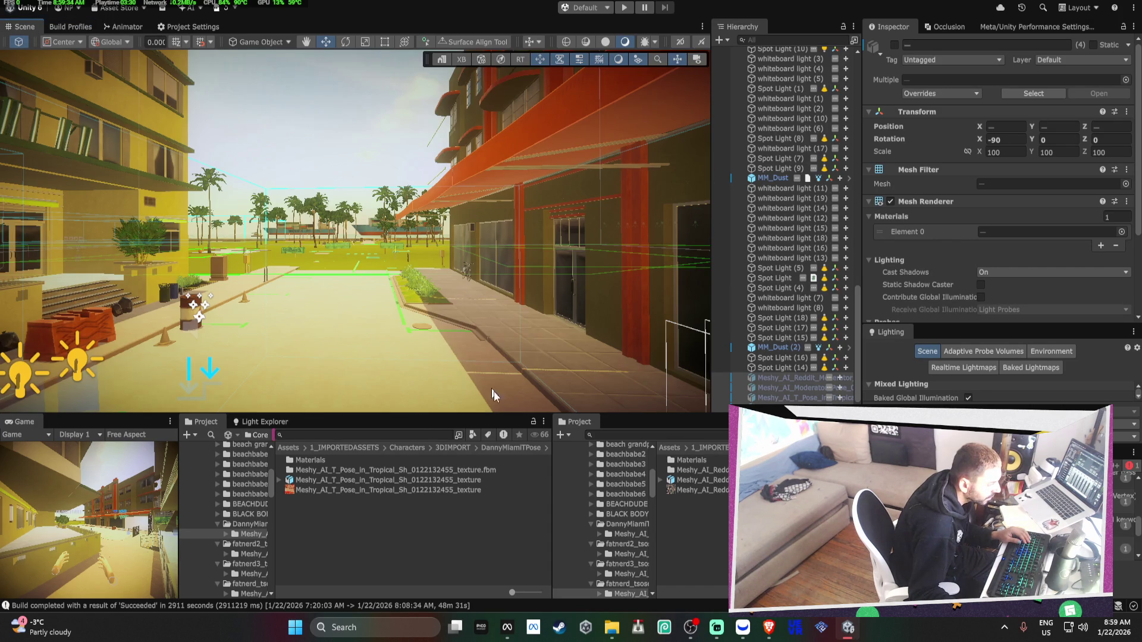
left_click(591, 524)
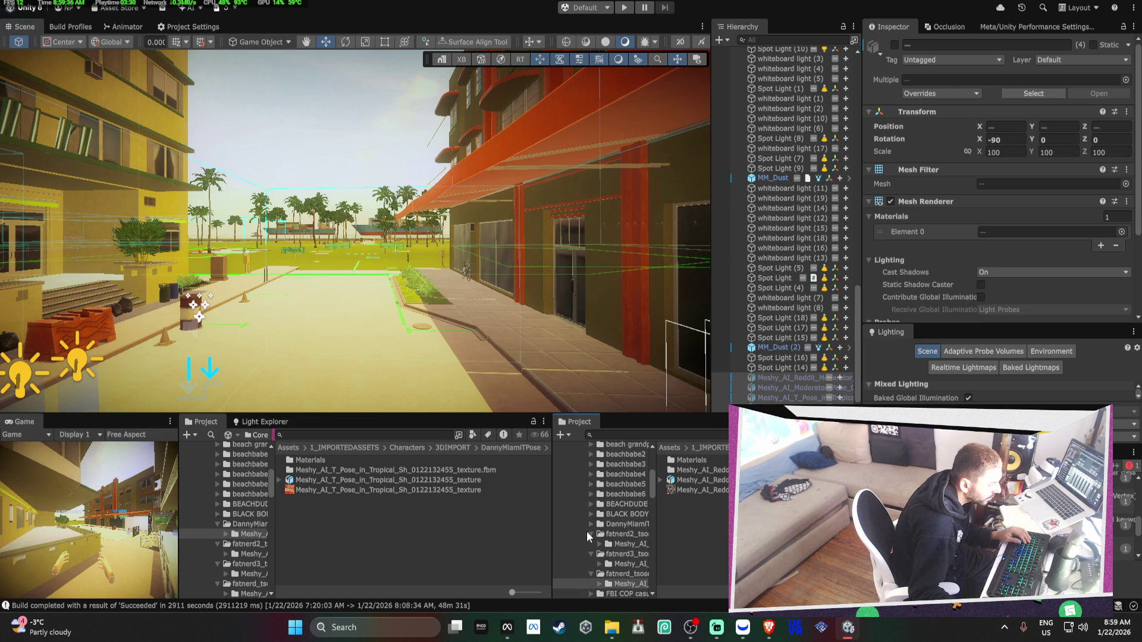
Collapse the expanded Characters and 1_IMPORTEDASSETS folders in the Project window
left_click(591, 533)
left_click(589, 540)
scroll(585, 533, "up", 10)
left_click(575, 576)
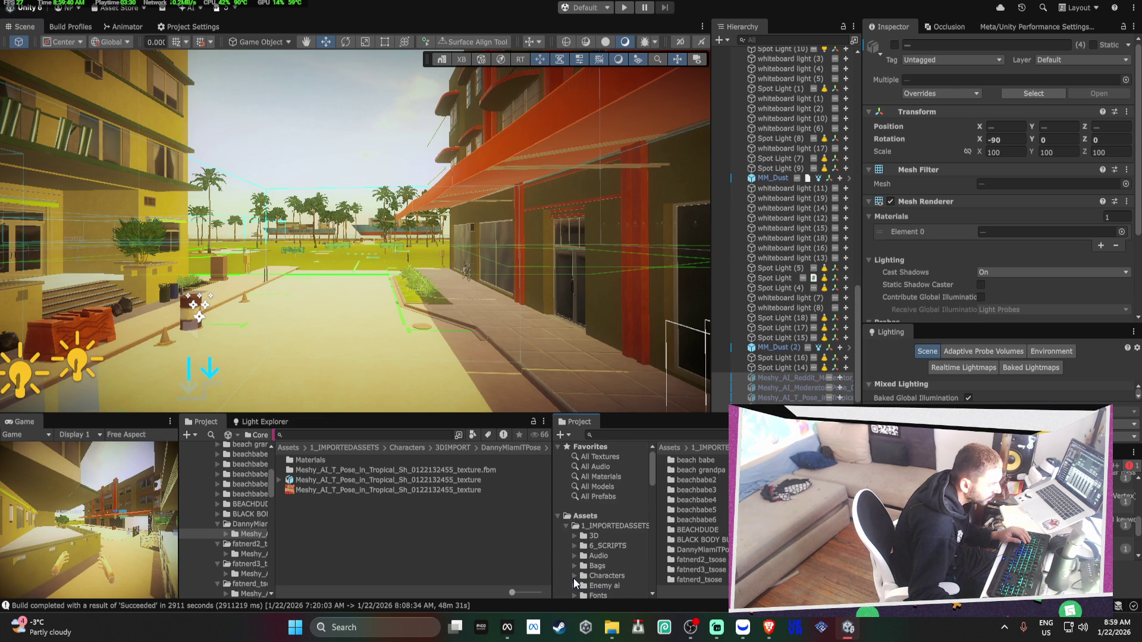
scroll(619, 569, "down", 3)
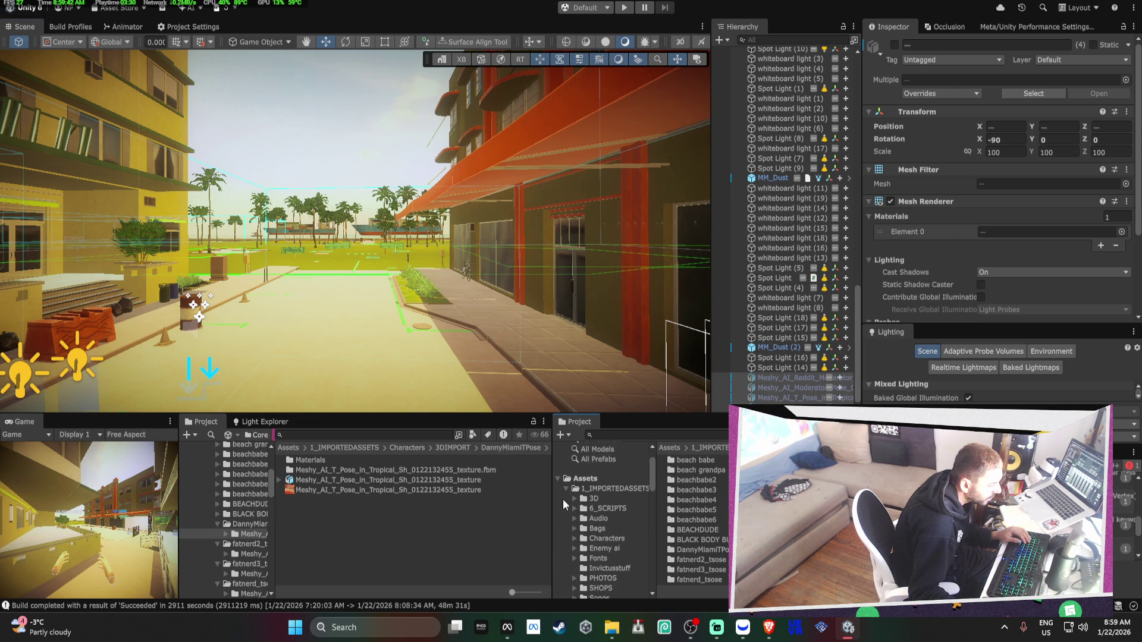
left_click(566, 490)
scroll(584, 528, "down", 5)
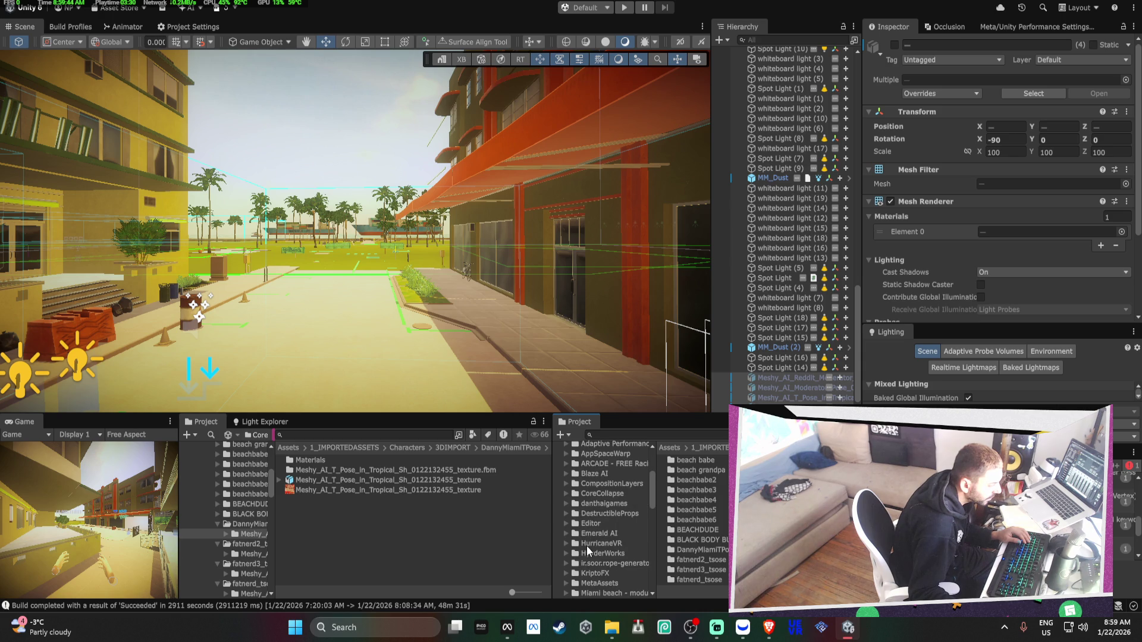
Open the Miami beach - modular street Scenes folder and select the Vice_Beach scene
left_click(595, 557)
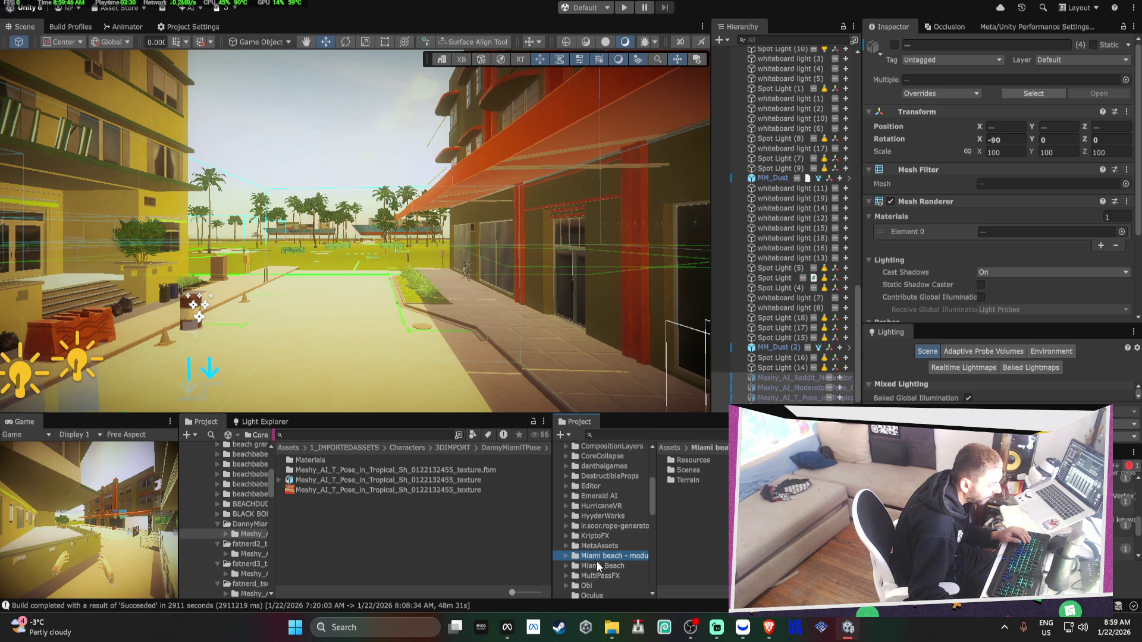
left_click(567, 566)
scroll(596, 575, "down", 3)
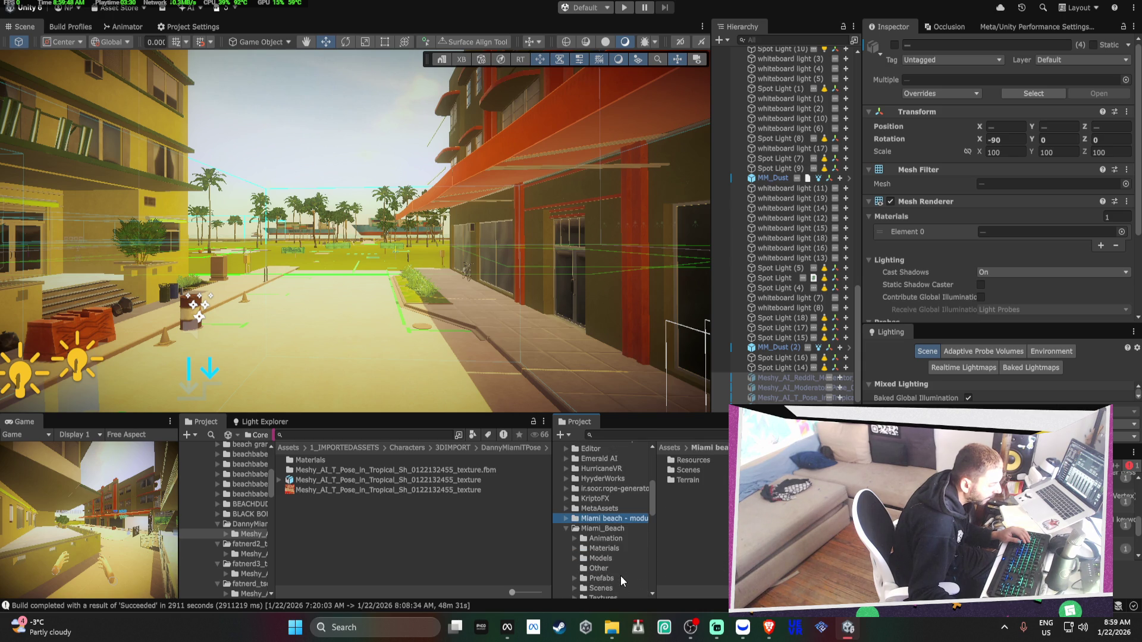
left_click(612, 586)
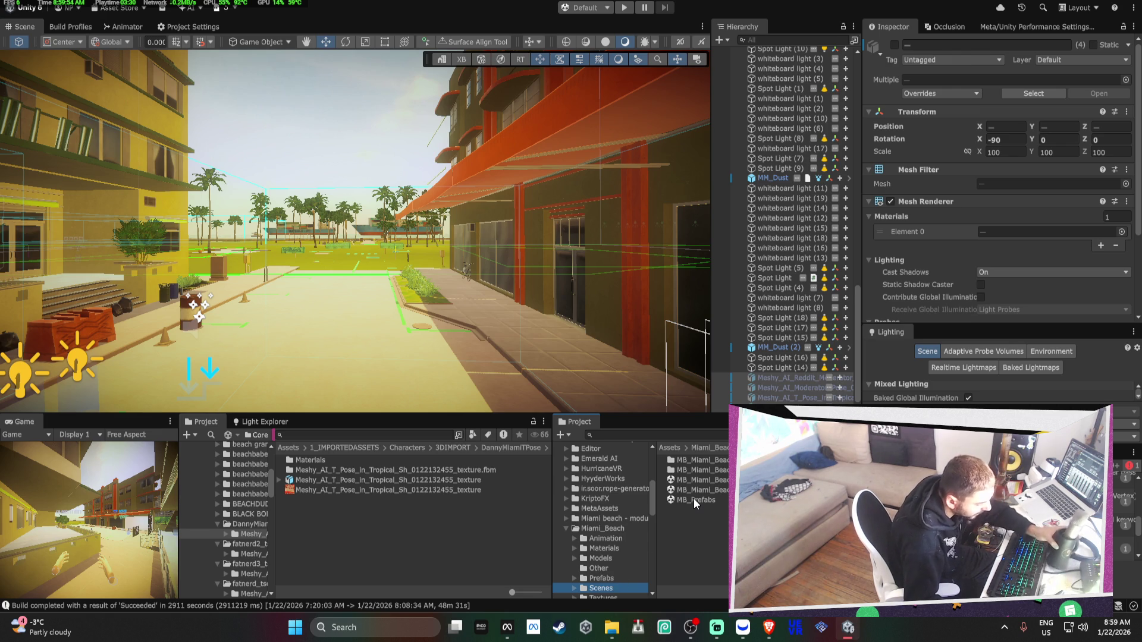
left_click(613, 519)
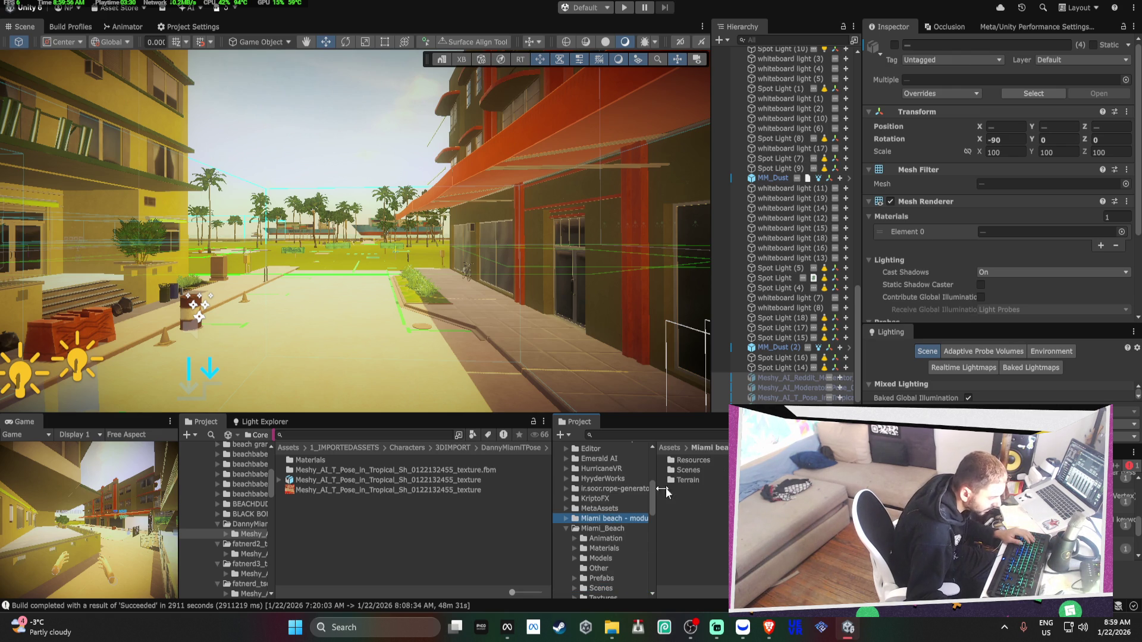
double_click(683, 472)
left_click(704, 519)
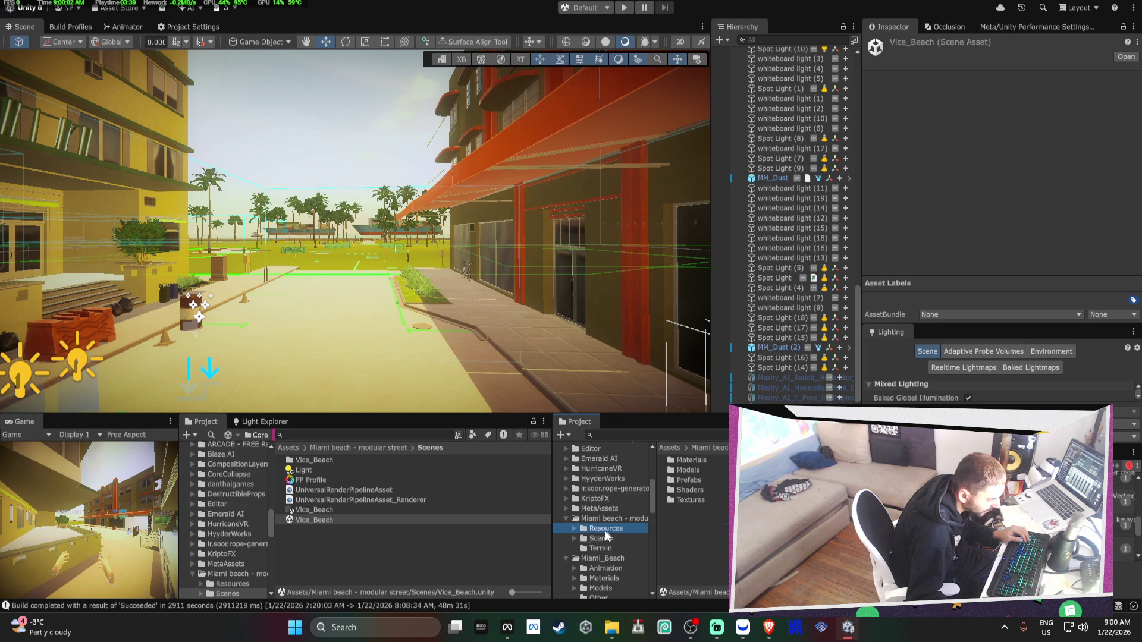
left_click(573, 529)
Drag the Arctic Point Hotel and Casino prefab from Resources/Prefabs into the scene and select its root
left_click(616, 558)
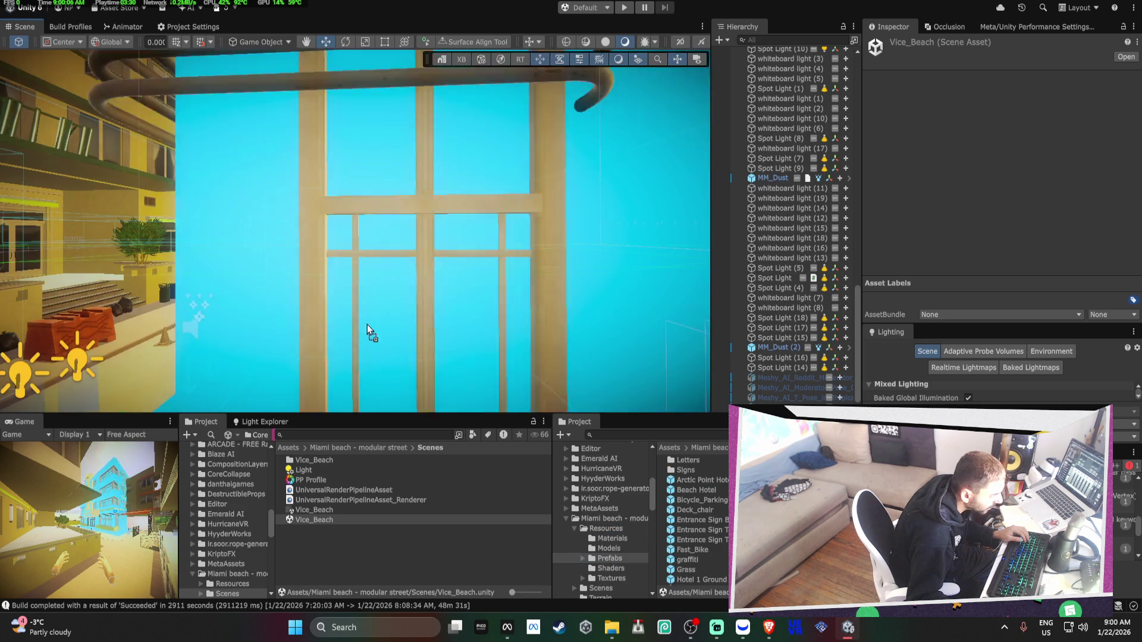
mouse_move(333, 247)
left_mouse_down()
mouse_move(522, 317)
mouse_move(320, 300)
mouse_move(342, 320)
mouse_move(377, 323)
mouse_move(445, 292)
mouse_move(658, 310)
mouse_move(458, 349)
mouse_move(399, 334)
mouse_move(517, 326)
mouse_move(530, 199)
mouse_move(522, 216)
mouse_move(272, 175)
mouse_move(316, 249)
left_mouse_up()
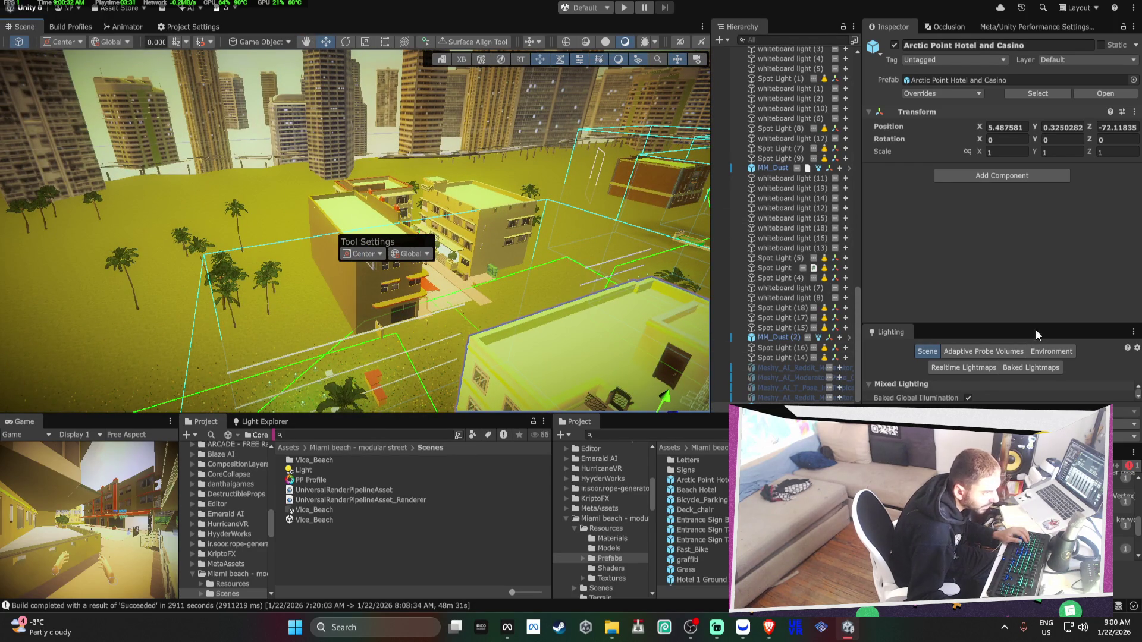
left_click_drag(654, 345, 581, 358)
left_click_drag(512, 333, 515, 331)
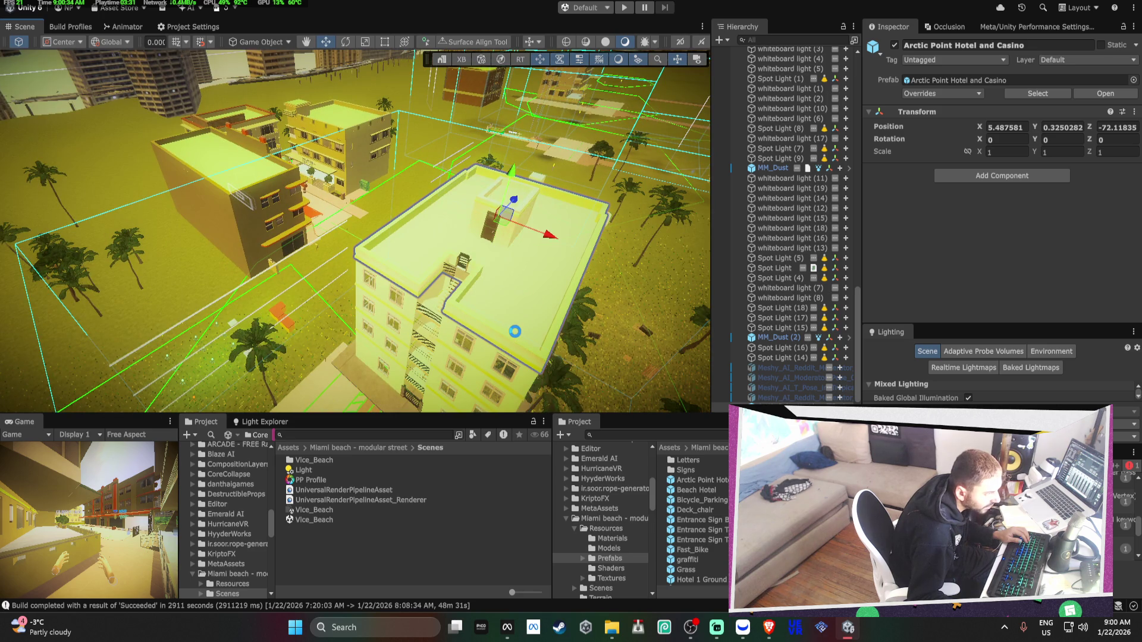
left_click(515, 330)
left_click(785, 387)
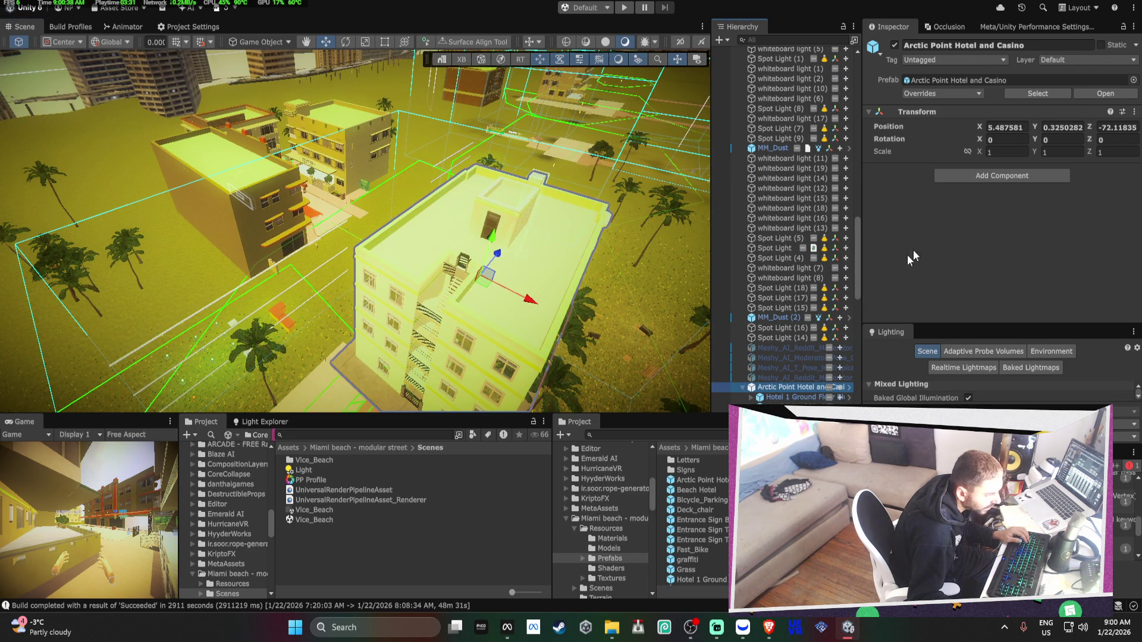
left_click(990, 175)
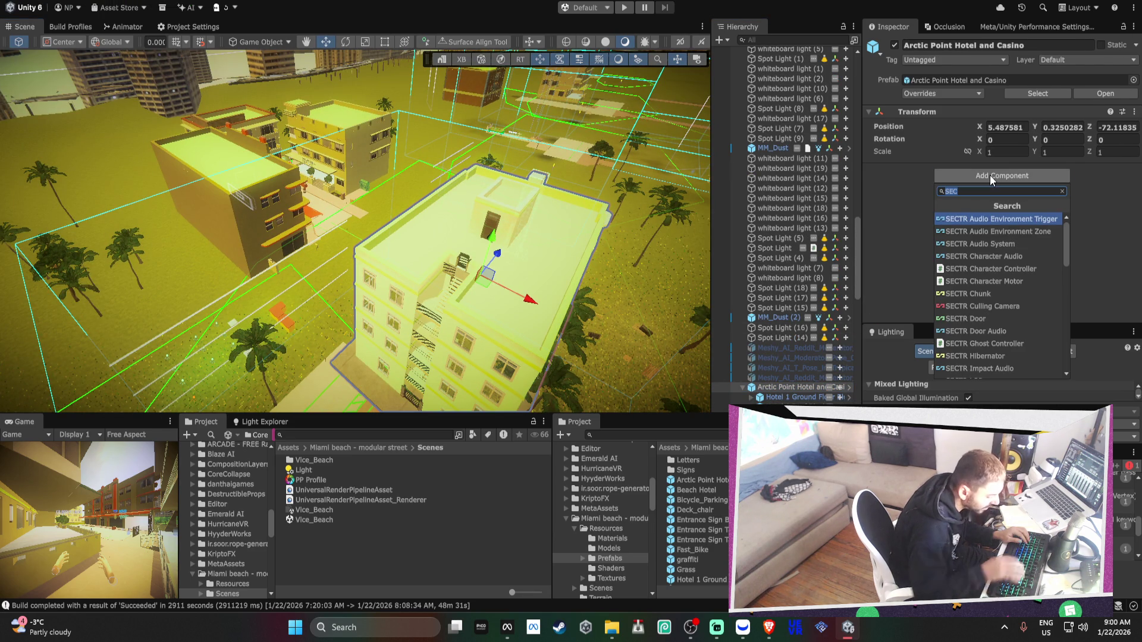
Add an LOD Group to the hotel and delete the extra LOD 1 and LOD 2 levels
type("lod")
key("Return")
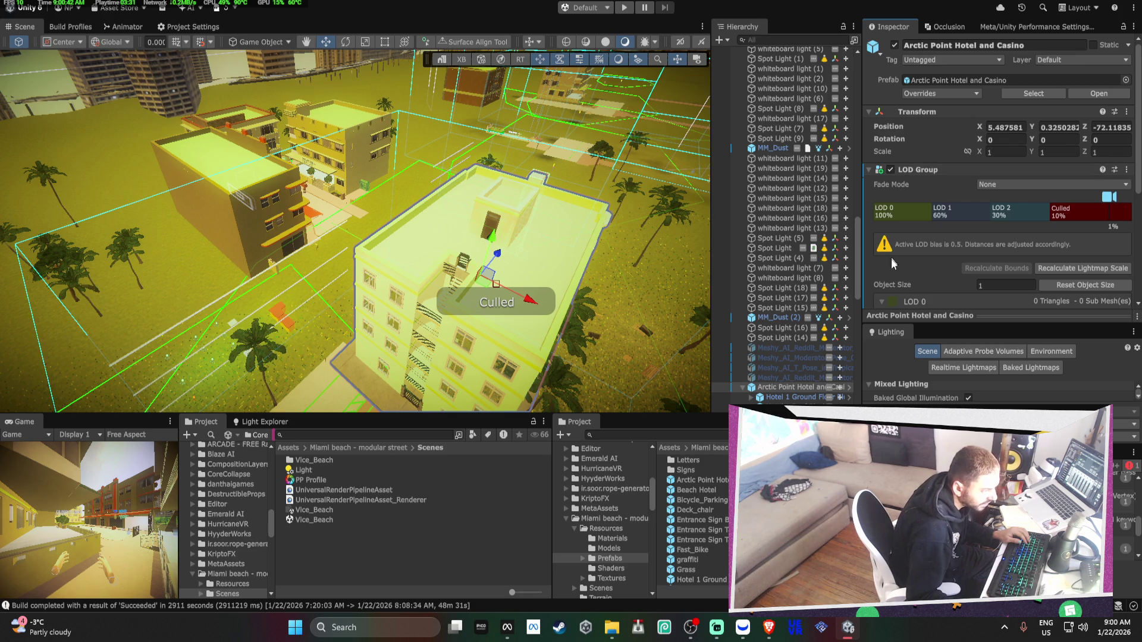
left_click(951, 211)
right_click(958, 212)
left_click(958, 212)
right_click(958, 213)
left_click(989, 231)
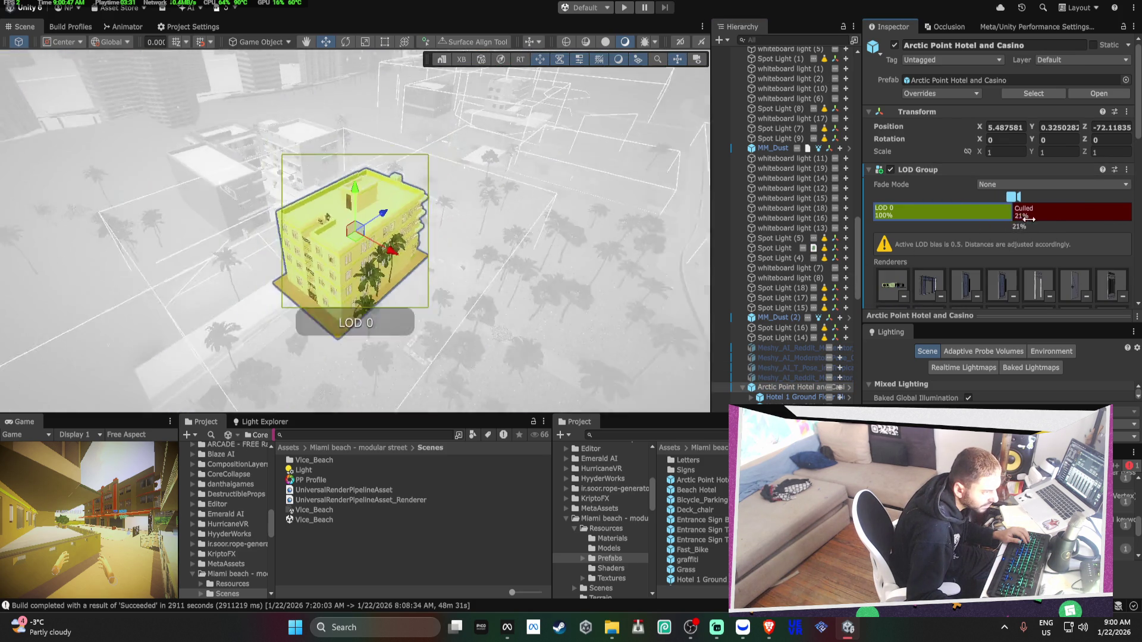
Set the LOD Group Fade Mode to Cross Fade and frame the hotel at street level
left_click_drag(1028, 219, 1050, 205)
left_click(1023, 185)
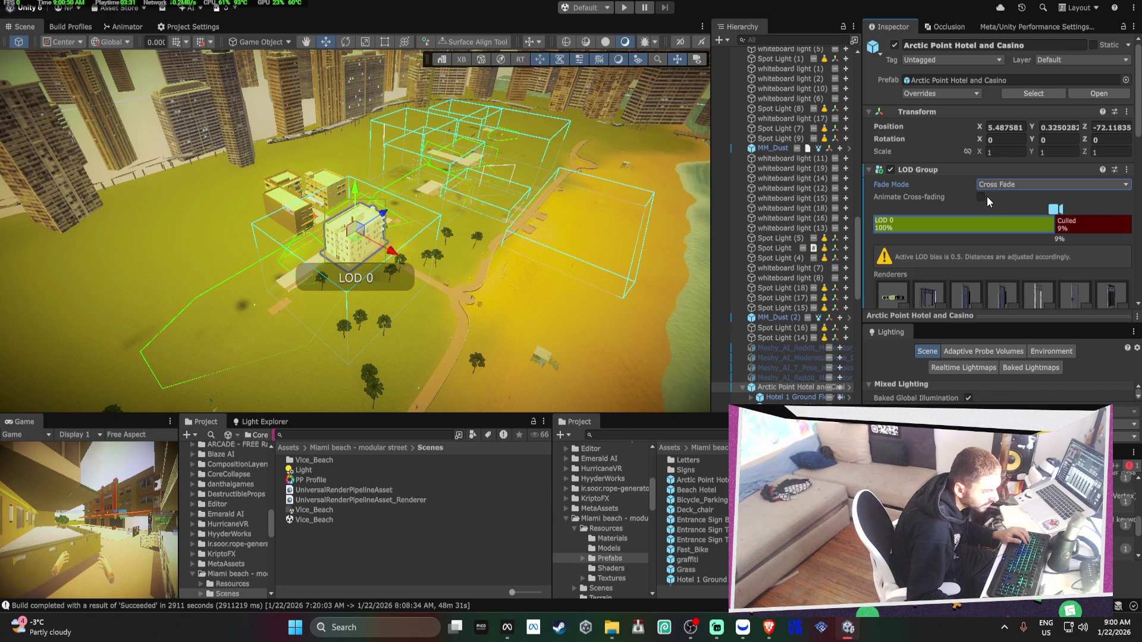
scroll(334, 196, "up", 5)
mouse_move(335, 195)
left_mouse_down()
mouse_move(549, 219)
mouse_move(314, 192)
mouse_move(452, 203)
left_mouse_up()
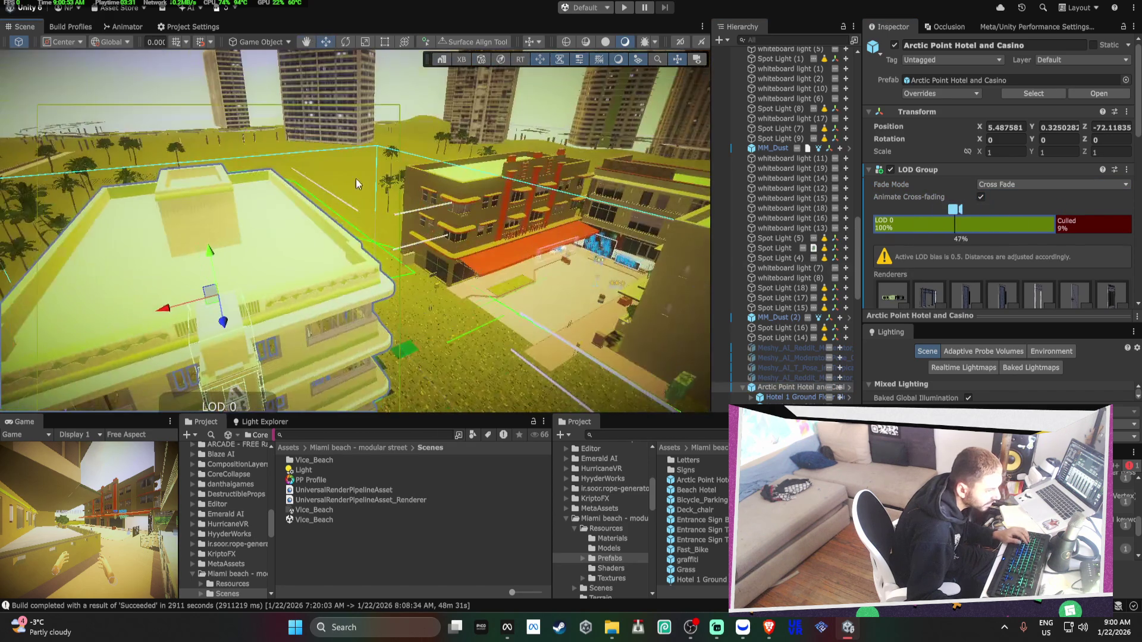
scroll(1066, 248, "down", 10)
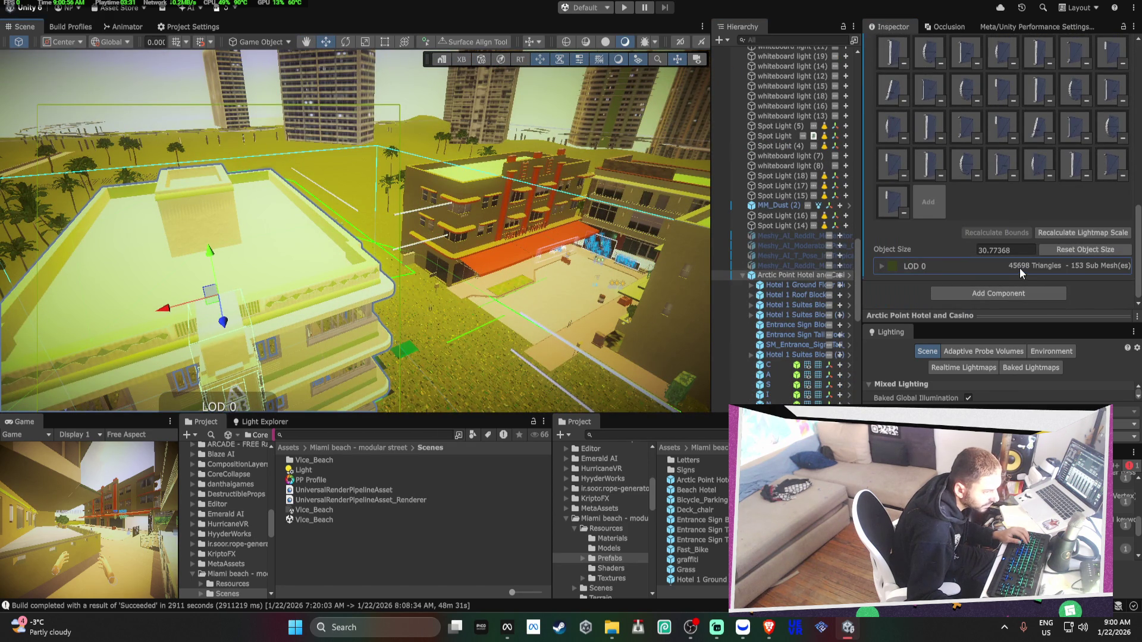
mouse_move(461, 202)
left_mouse_down()
mouse_move(424, 150)
mouse_move(689, 210)
left_mouse_up()
key("f")
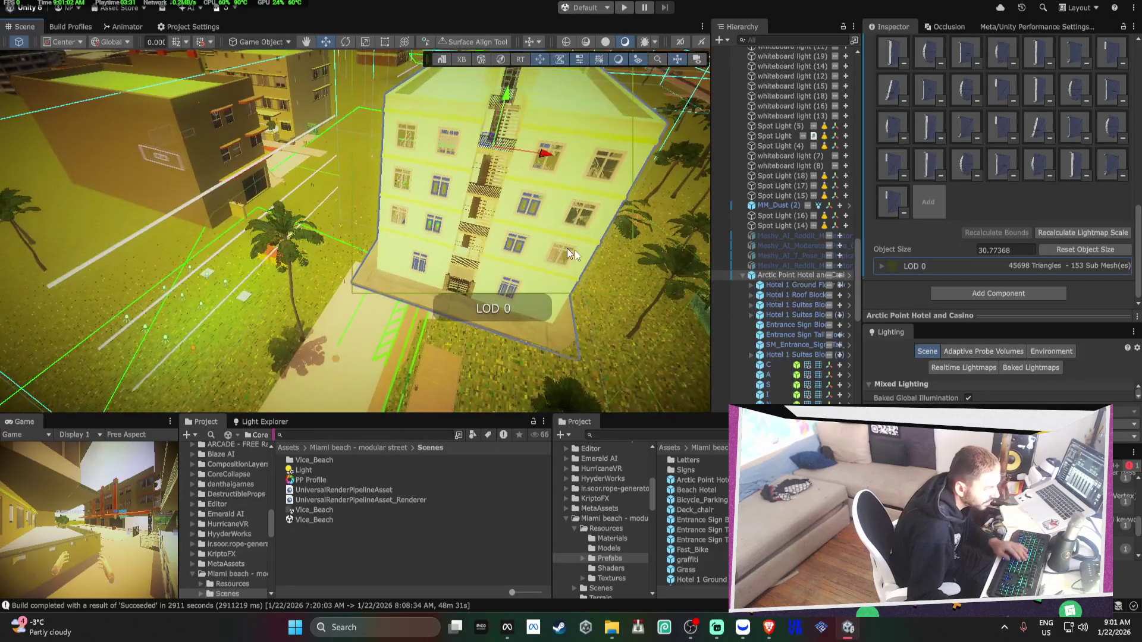
scroll(947, 234, "up", 10)
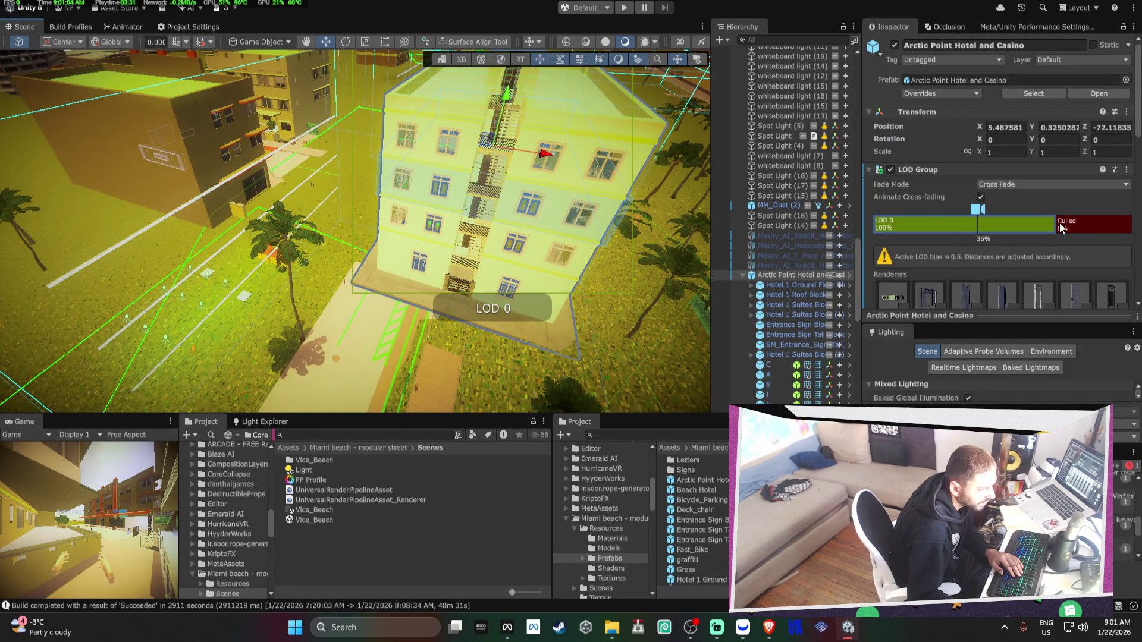
Preview the culling distance, apply the LOD Group to the hotel prefab, and delete the hotel
left_click(1062, 227)
right_click(980, 172)
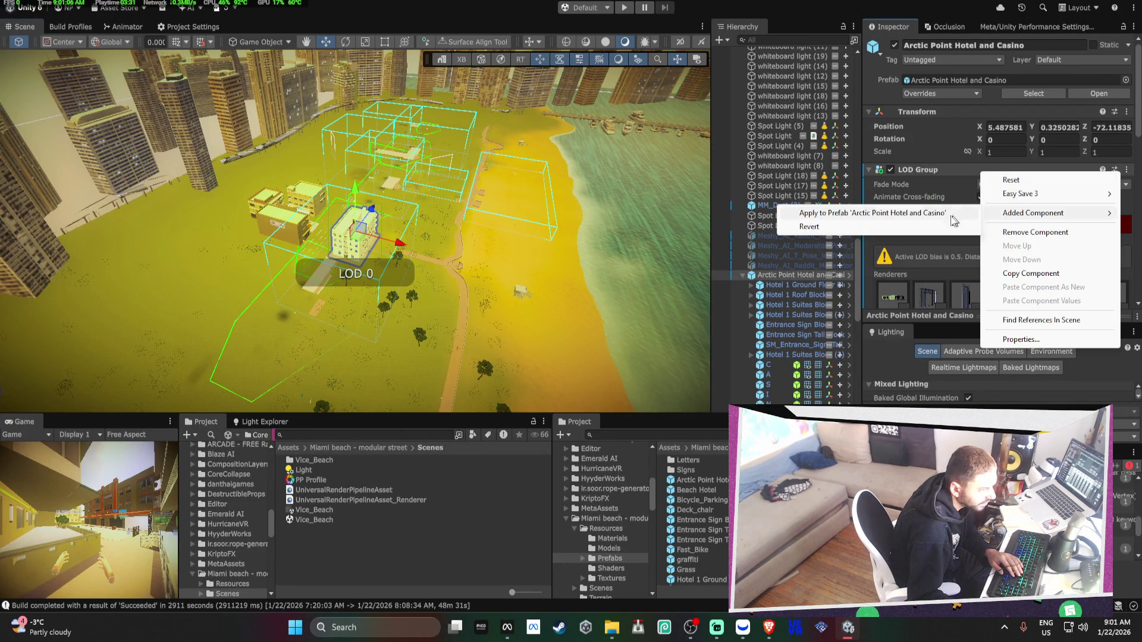
left_click(943, 216)
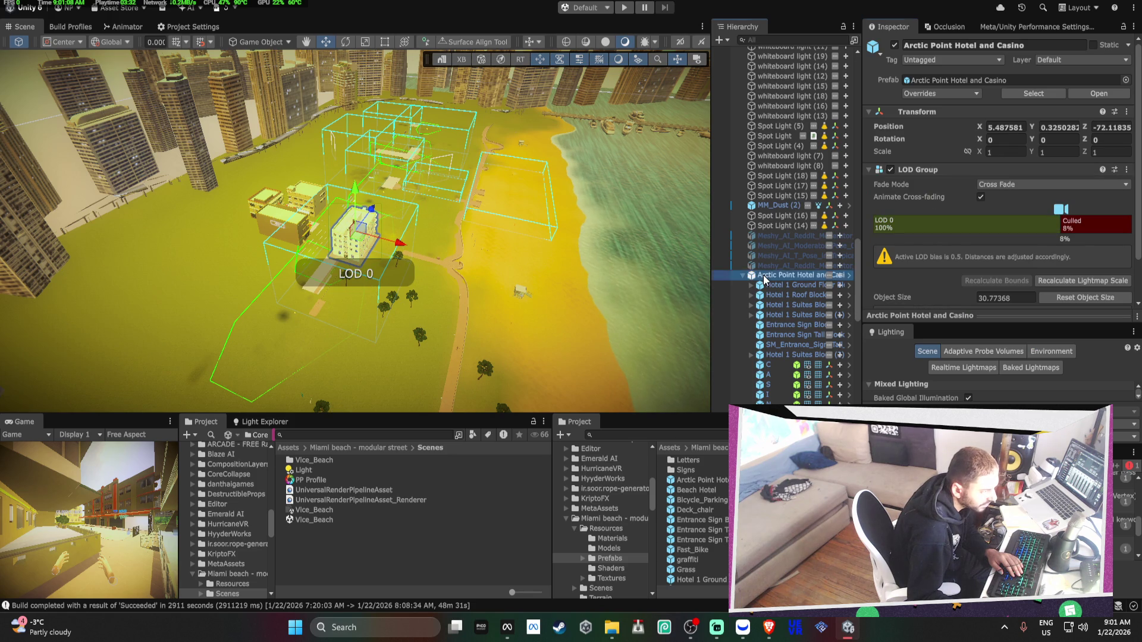
key("Delete")
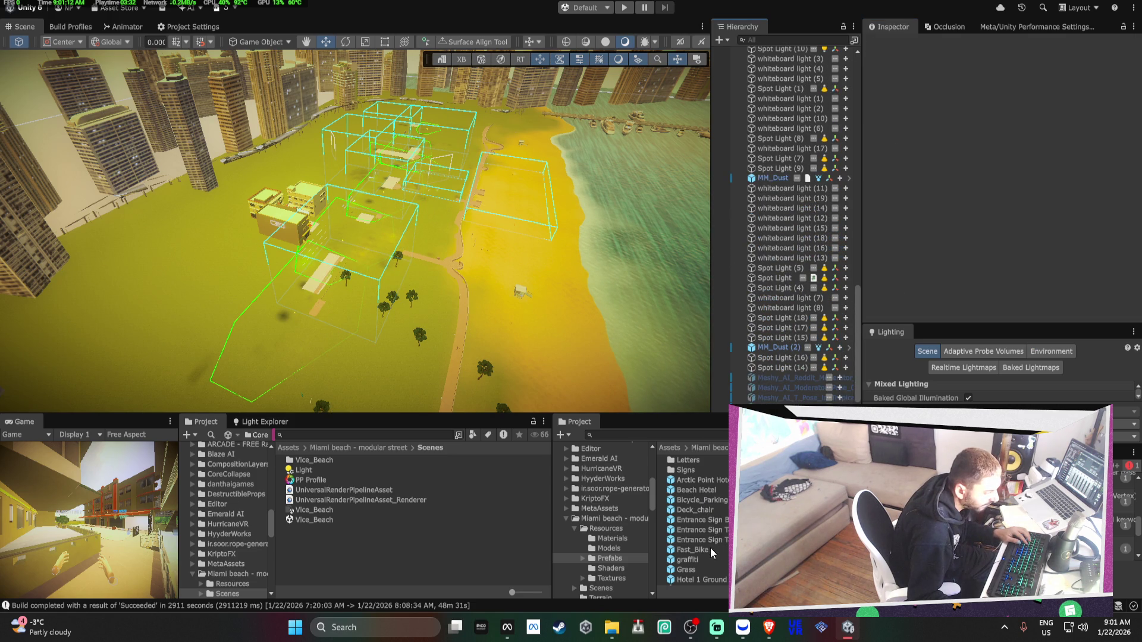
Drop a graffiti decal into the street, frame it, then delete it
left_click_drag(690, 524, 435, 301)
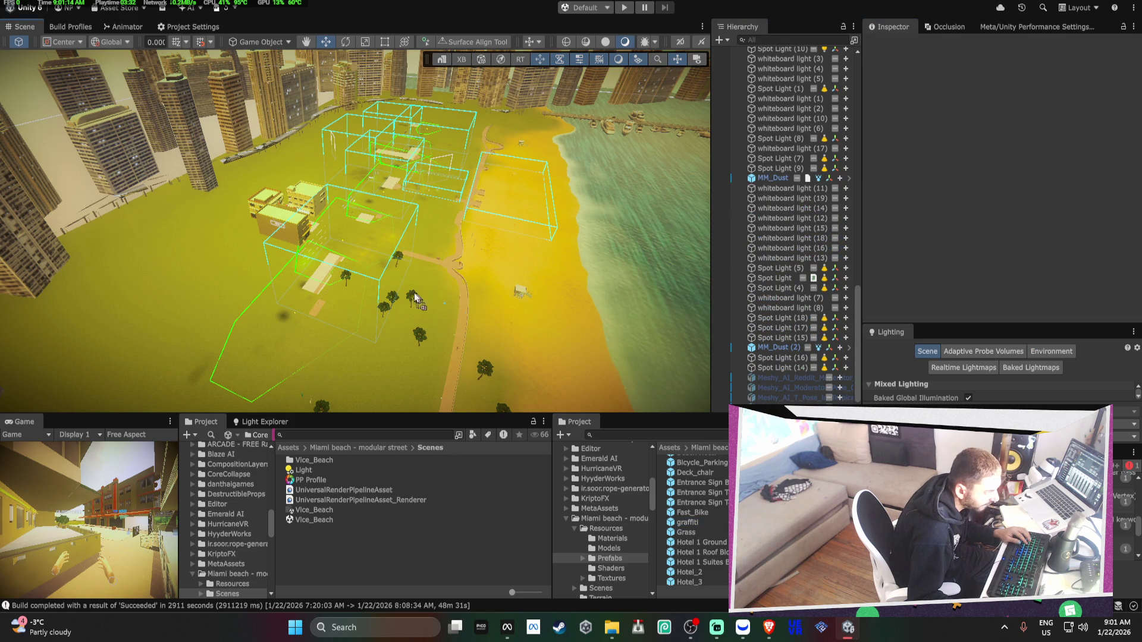
left_click_drag(320, 250, 305, 233)
key("f")
mouse_move(394, 252)
left_mouse_down()
mouse_move(119, 205)
mouse_move(484, 263)
left_mouse_up()
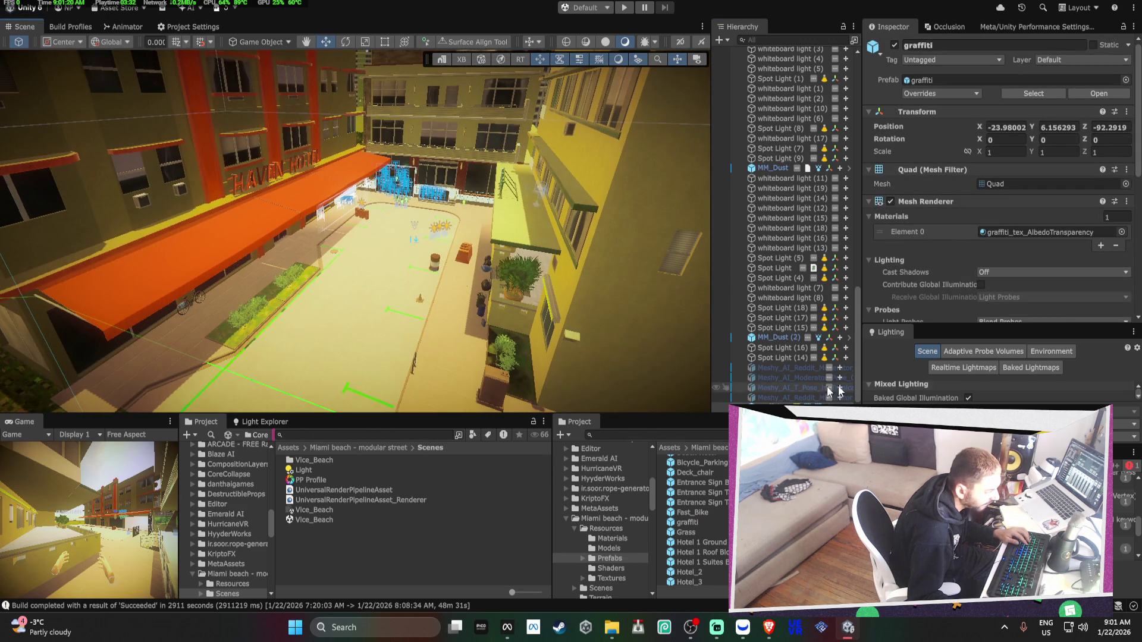
key("Delete")
Drag the Racing_Car prefab into the courtyard street
scroll(693, 520, "down", 5)
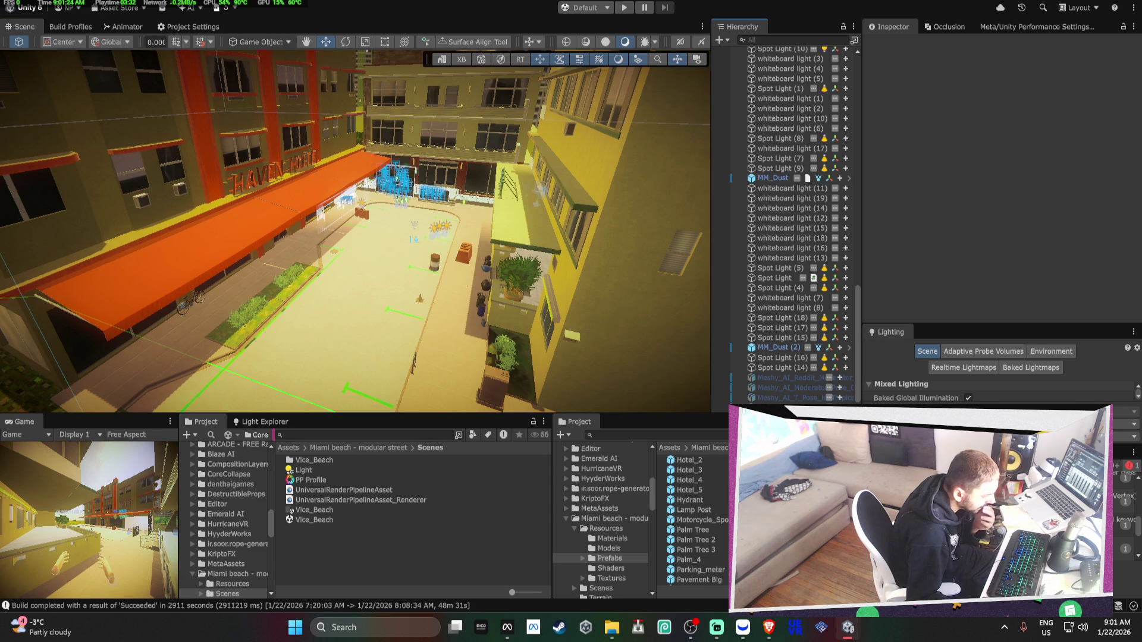
scroll(696, 521, "down", 2)
scroll(696, 520, "down", 4)
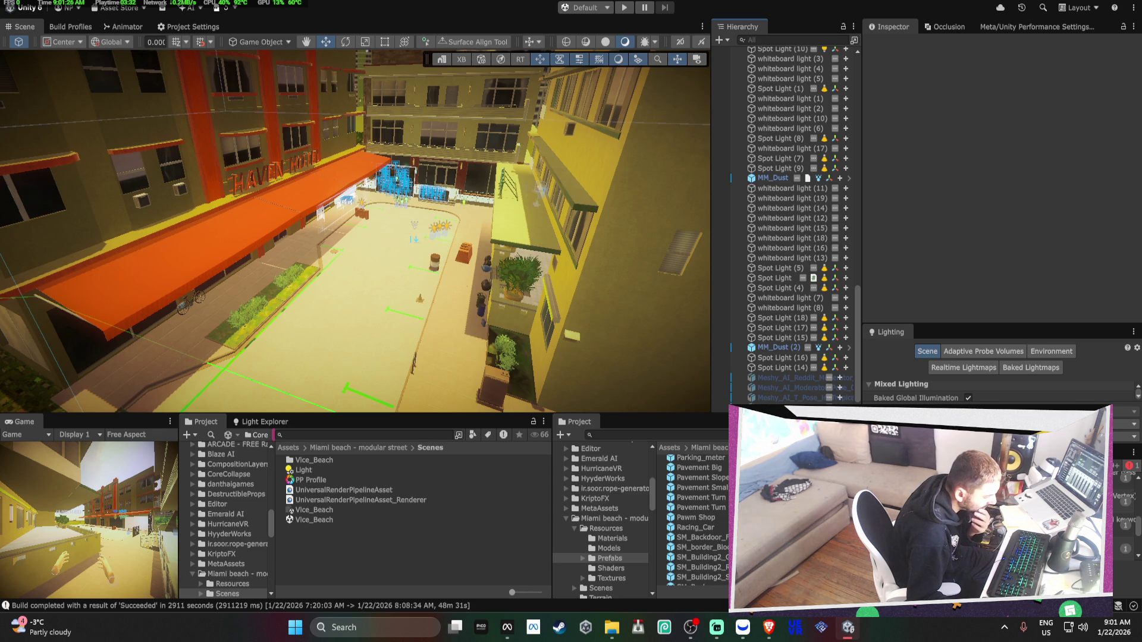
mouse_move(355, 308)
left_mouse_down()
mouse_move(417, 344)
mouse_move(491, 351)
left_mouse_up()
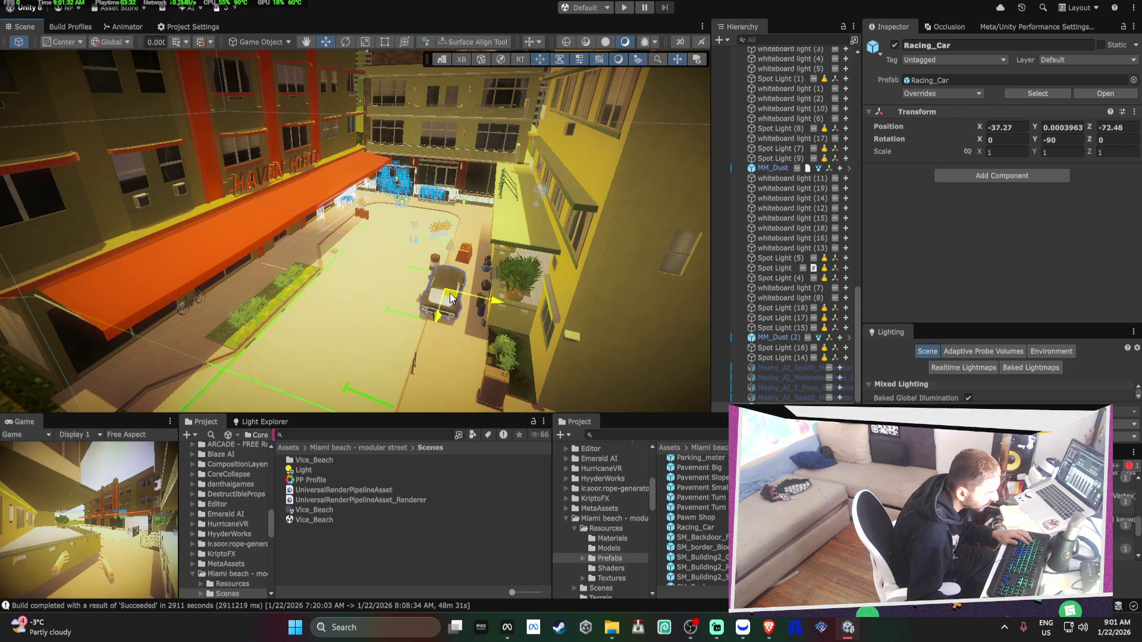
Select the racing car's left door and rotate it open around its pivot hinge
key("f")
mouse_move(421, 291)
left_mouse_down()
mouse_move(451, 272)
mouse_move(409, 247)
mouse_move(375, 176)
mouse_move(314, 227)
mouse_move(501, 215)
mouse_move(363, 179)
left_mouse_up()
left_click(357, 180)
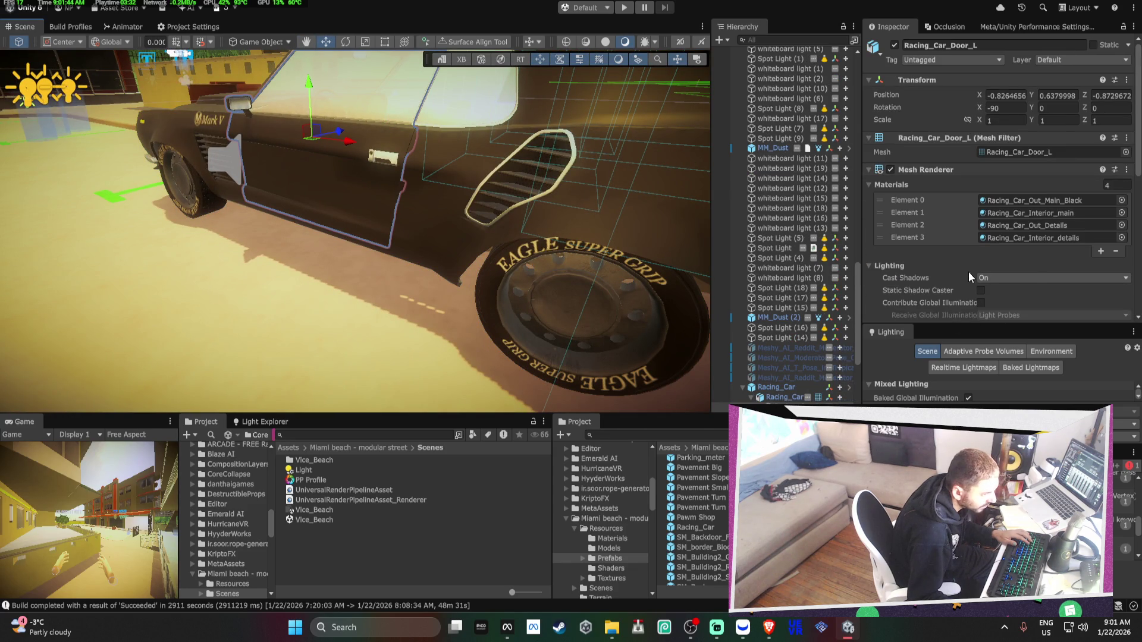
scroll(968, 273, "down", 10)
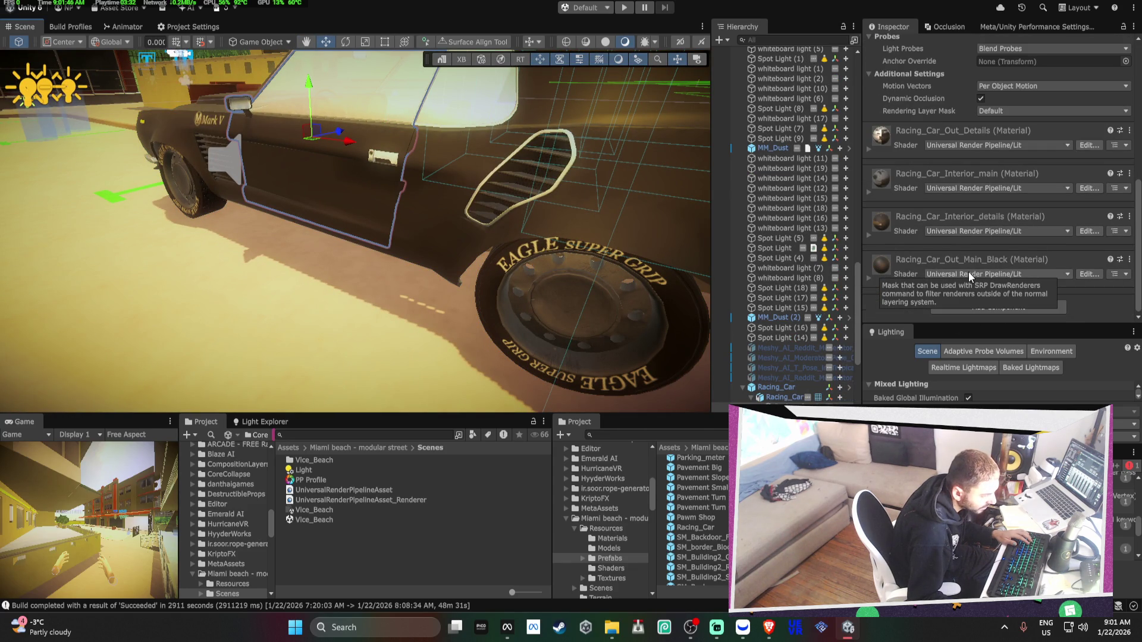
scroll(968, 272, "up", 8)
scroll(813, 345, "down", 2)
key("e")
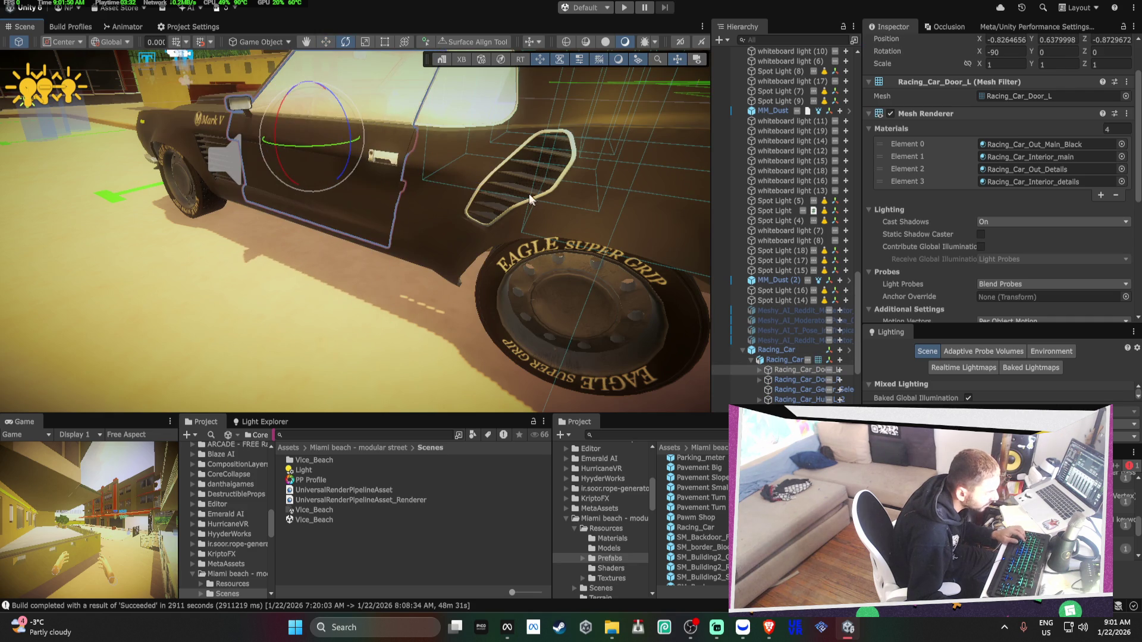
left_click(79, 71)
mouse_move(274, 119)
left_mouse_down()
mouse_move(172, 136)
mouse_move(187, 142)
mouse_move(184, 186)
mouse_move(398, 205)
left_mouse_up()
Try turning the steering wheel, undo the rotation, and frame the wheel
left_click(425, 244)
left_click(425, 244)
mouse_move(378, 256)
left_mouse_down()
mouse_move(333, 249)
mouse_move(362, 134)
left_mouse_up()
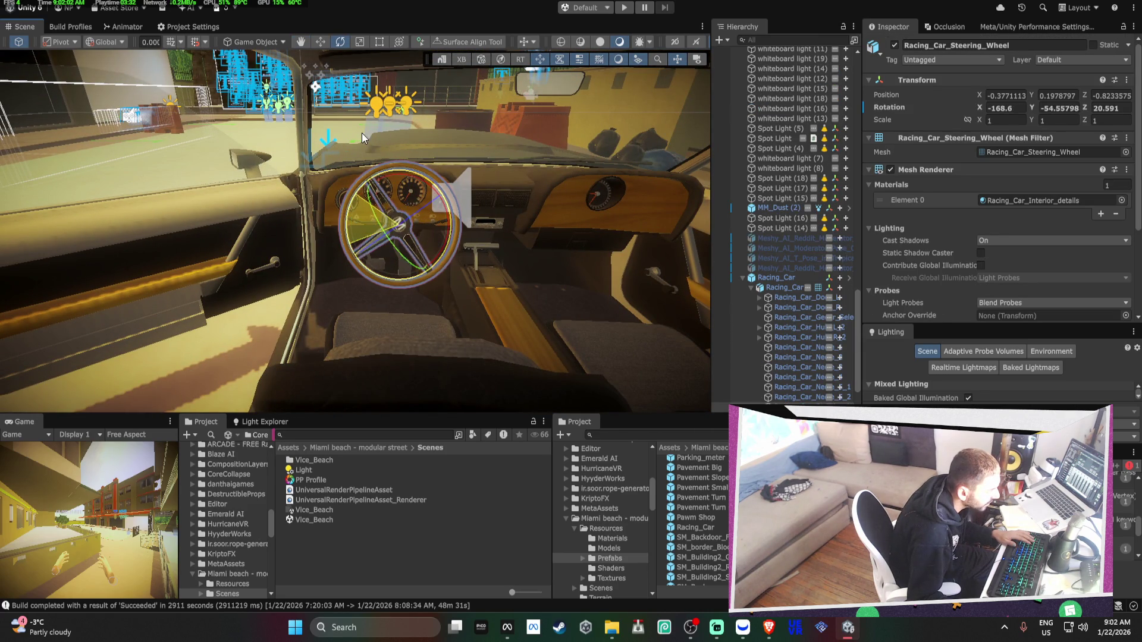
mouse_move(355, 321)
left_mouse_down()
mouse_move(367, 375)
mouse_move(277, 258)
mouse_move(238, 134)
mouse_move(246, 238)
mouse_move(266, 295)
mouse_move(259, 279)
mouse_move(584, 238)
mouse_move(416, 250)
mouse_move(438, 298)
mouse_move(484, 238)
left_mouse_up()
key("ctrl+z")
key("f")
Drag the Pawn Shop prefab into the scene
scroll(702, 518, "down", 10)
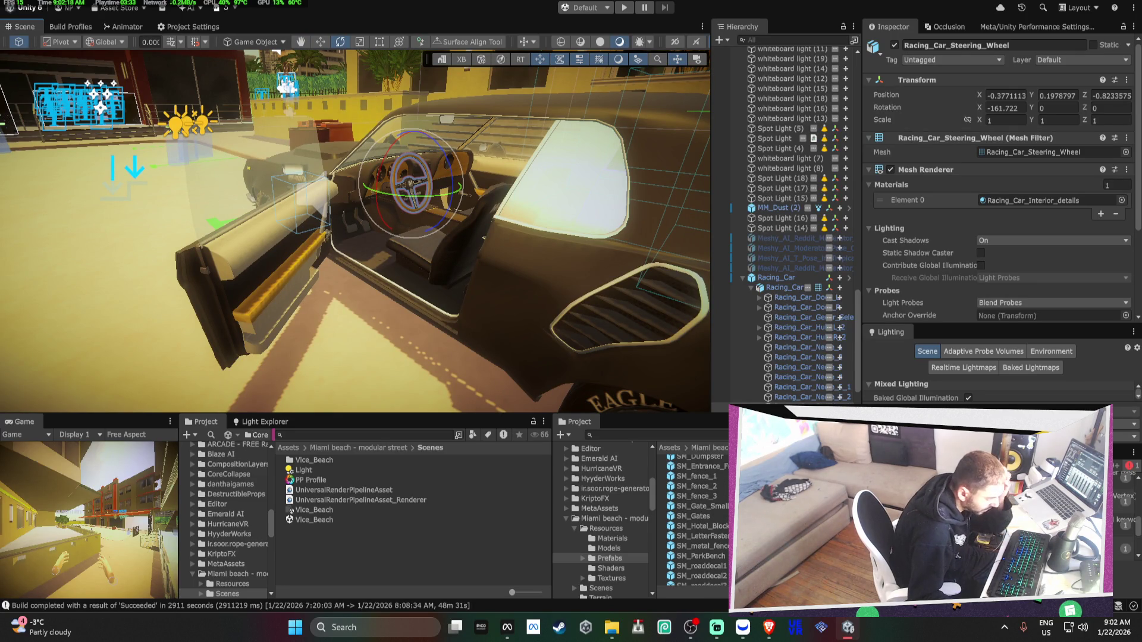
scroll(702, 521, "down", 5)
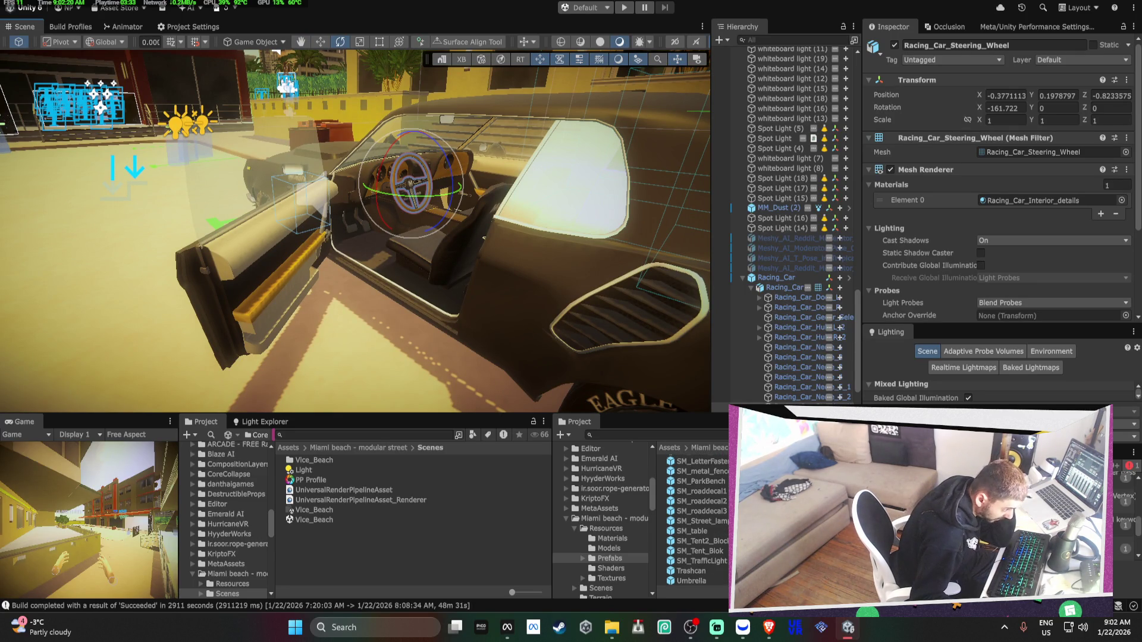
scroll(701, 517, "up", 10)
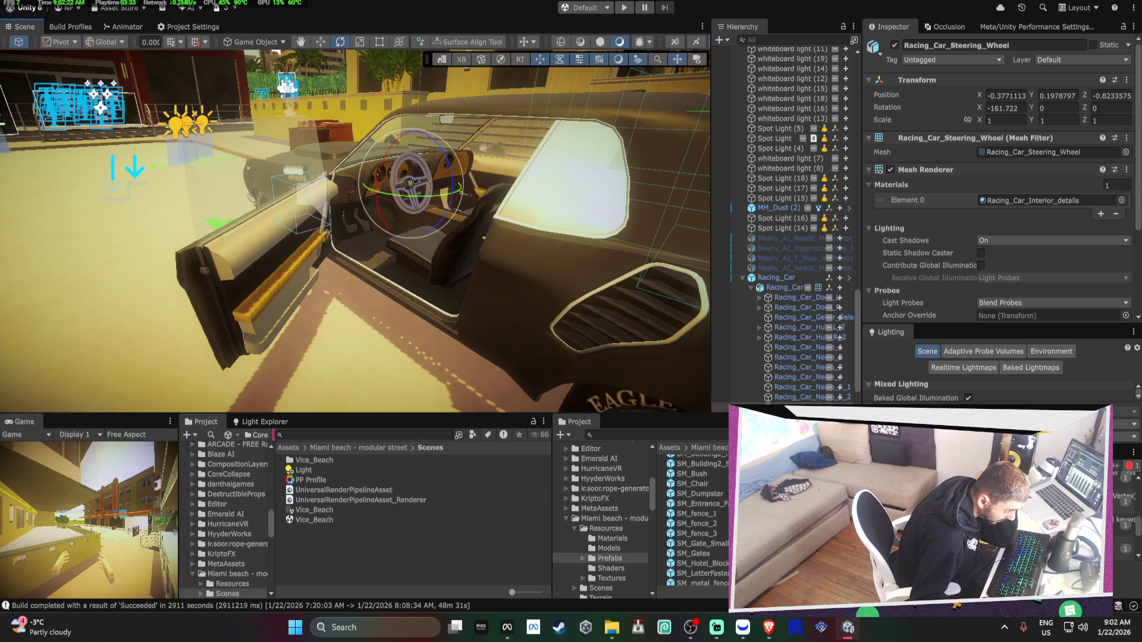
scroll(717, 529, "up", 2)
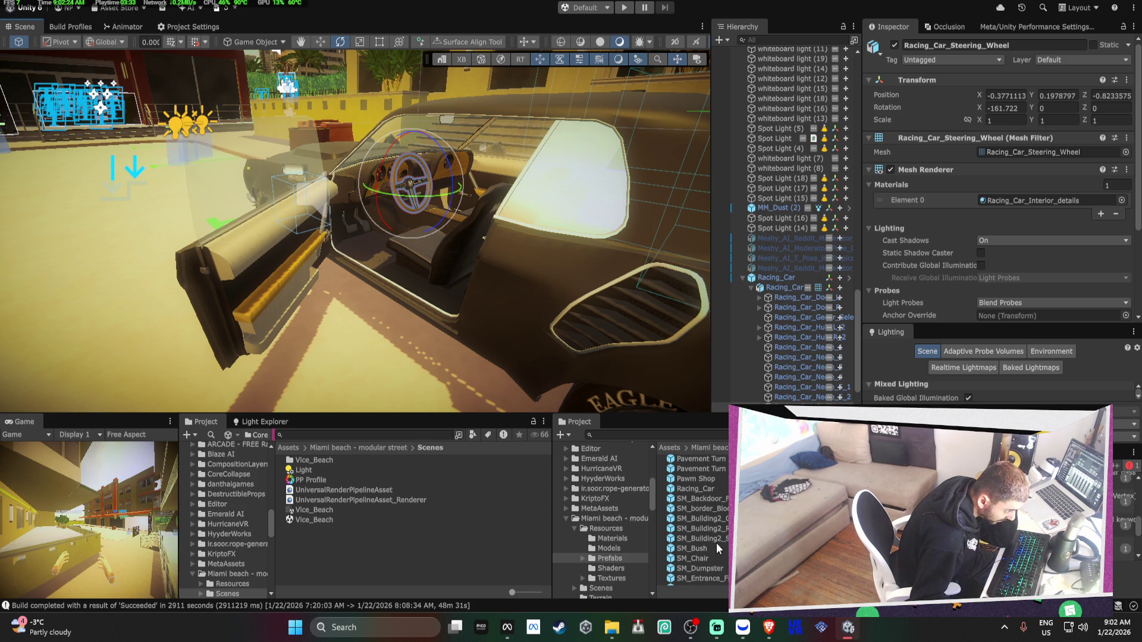
scroll(722, 543, "up", 2)
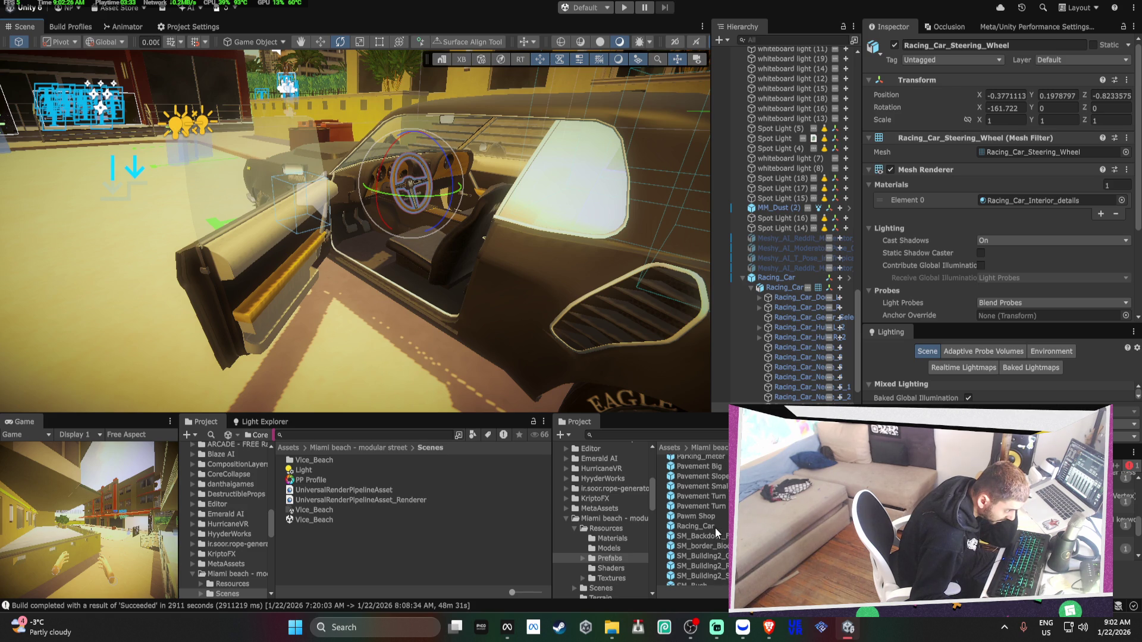
scroll(713, 519, "up", 2)
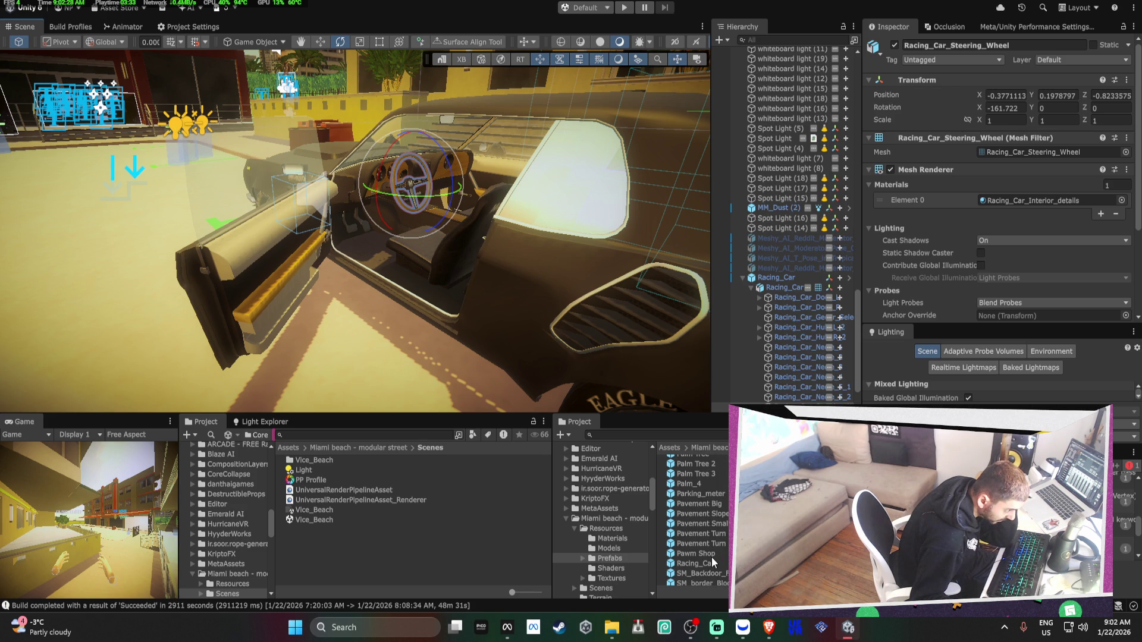
mouse_move(711, 549)
left_mouse_down()
mouse_move(595, 446)
mouse_move(253, 309)
mouse_move(267, 297)
left_mouse_up()
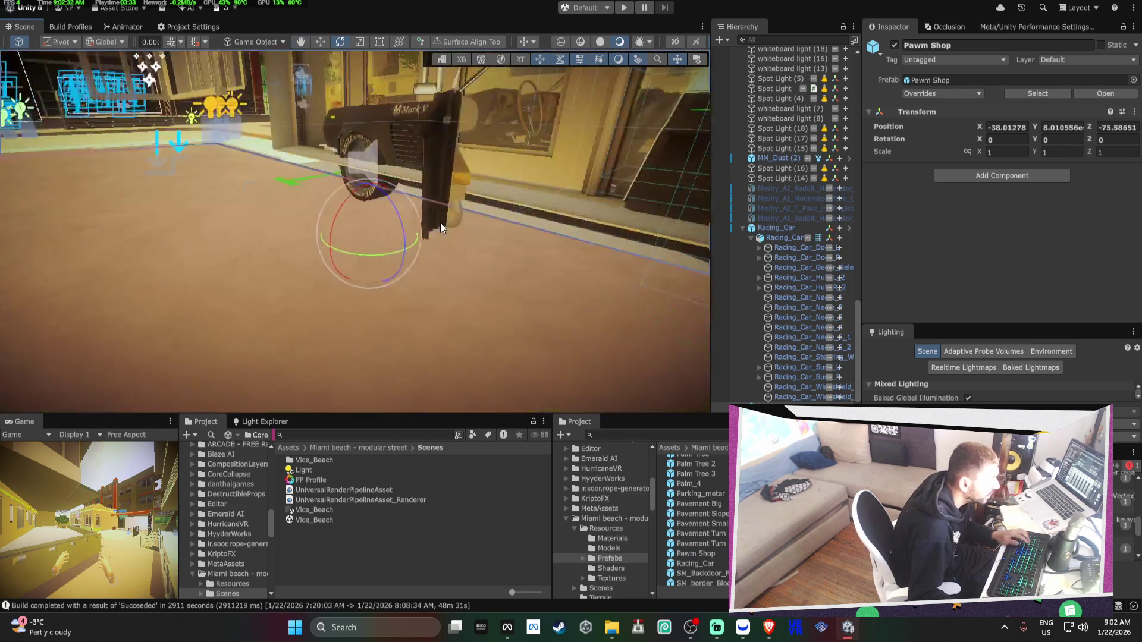
key("w")
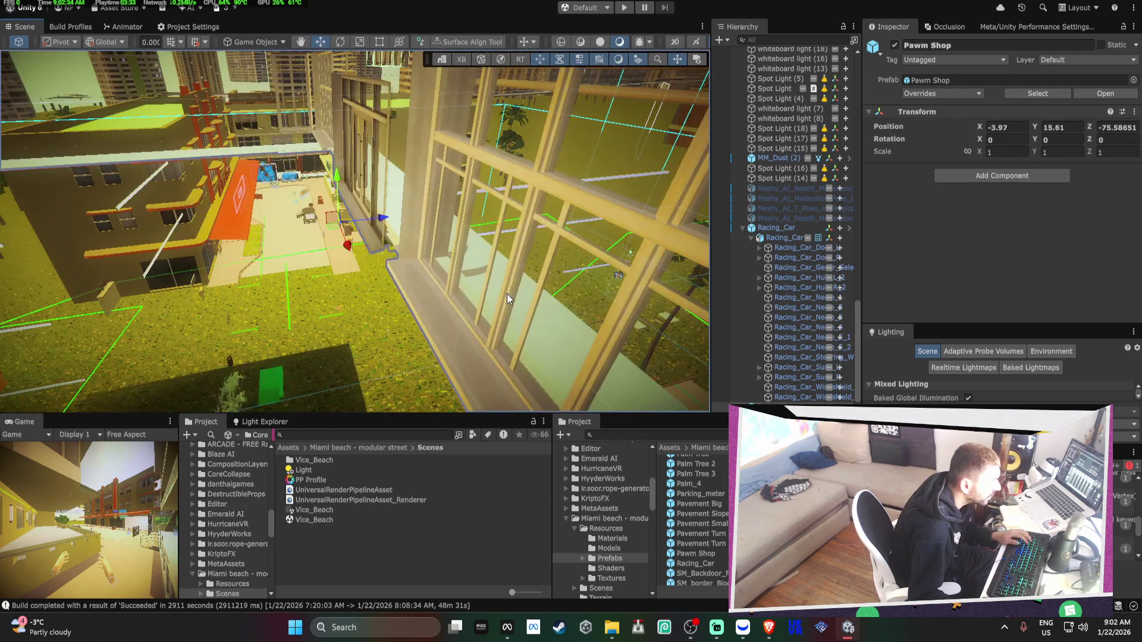
left_click_drag(293, 230, 637, 291)
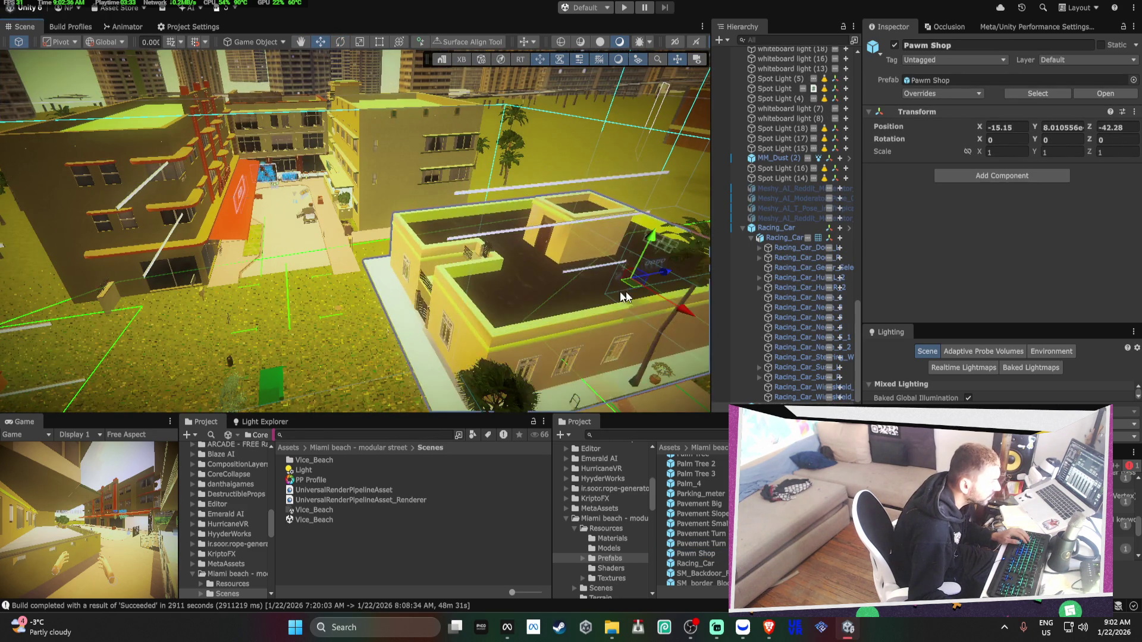
key("f")
mouse_move(508, 225)
left_mouse_down()
mouse_move(352, 282)
mouse_move(389, 262)
mouse_move(600, 281)
mouse_move(350, 261)
left_mouse_up()
left_click(351, 261)
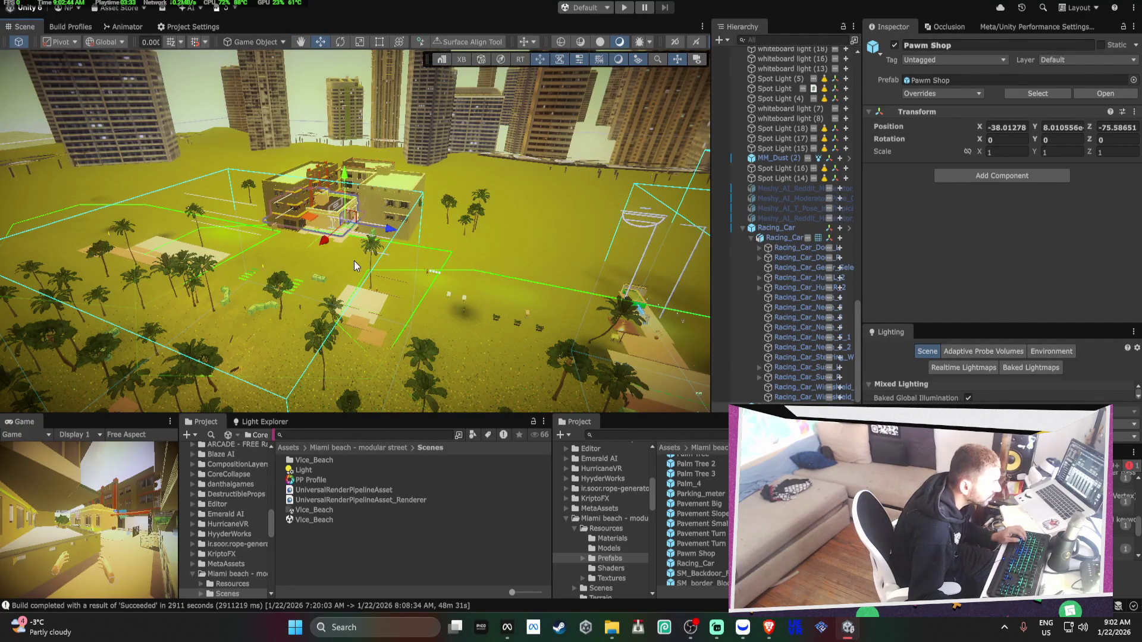
scroll(696, 524, "down", 2)
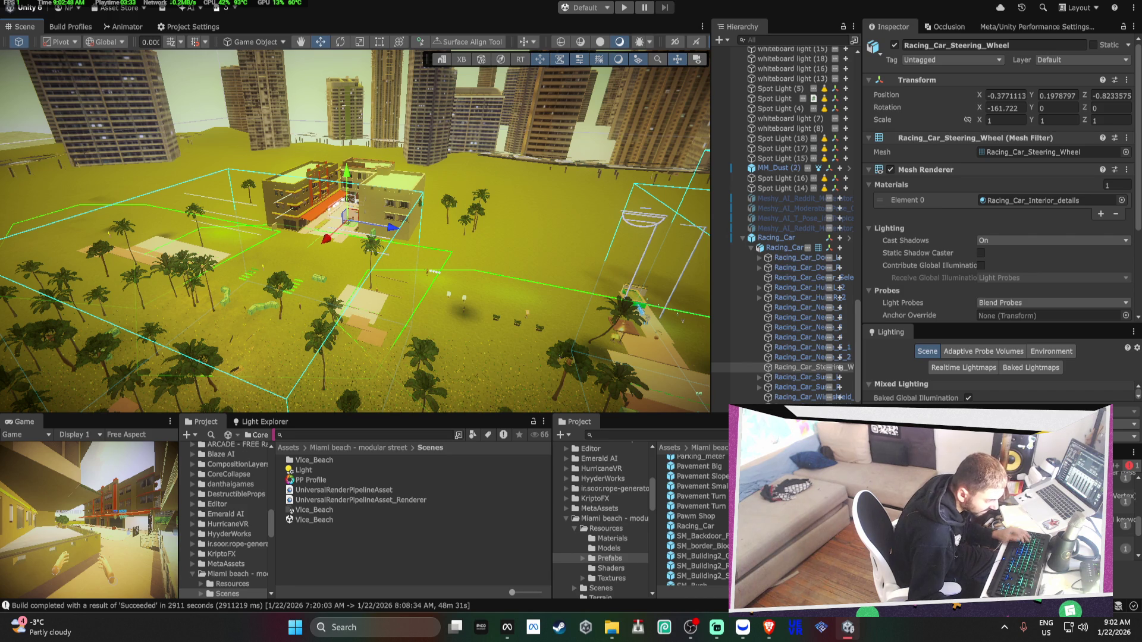
scroll(693, 517, "down", 2)
scroll(696, 517, "down", 2)
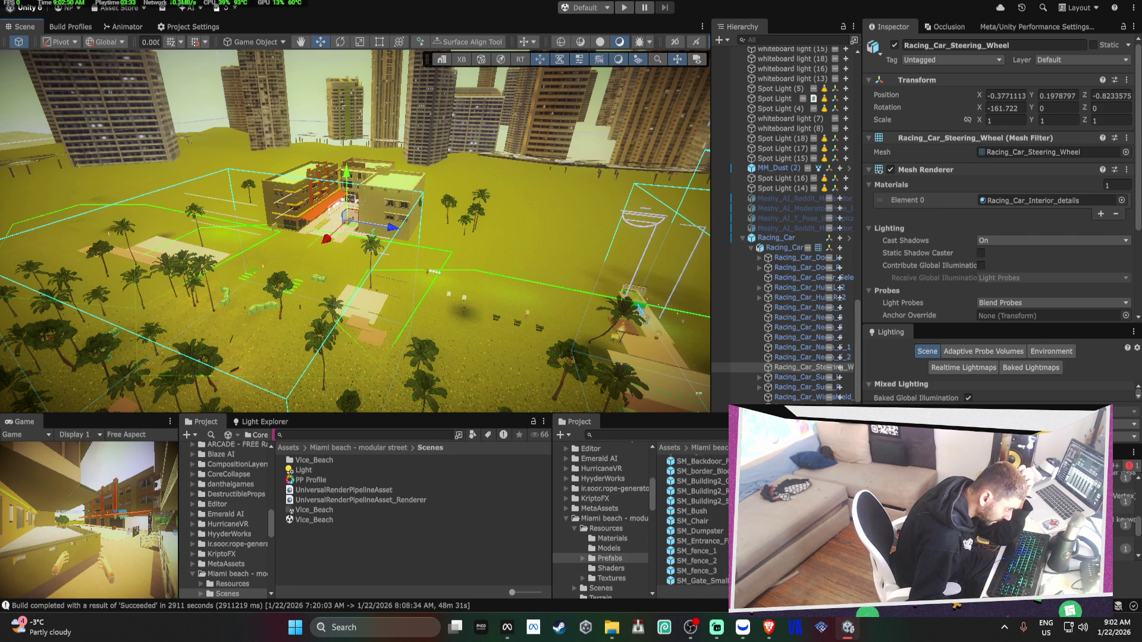
scroll(696, 521, "up", 2)
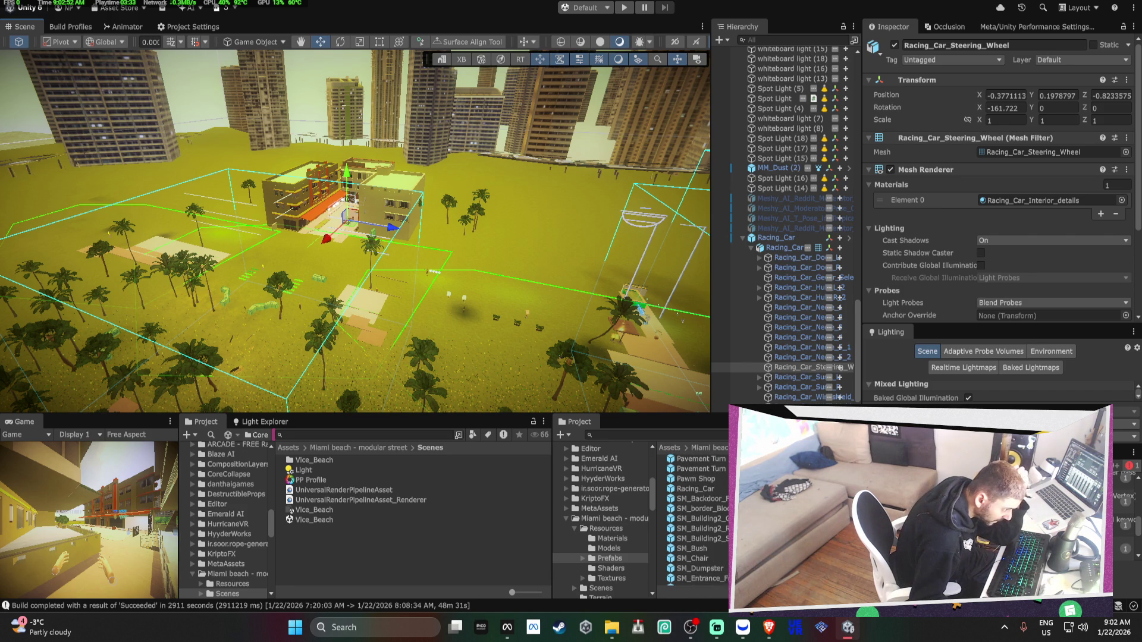
scroll(695, 521, "up", 2)
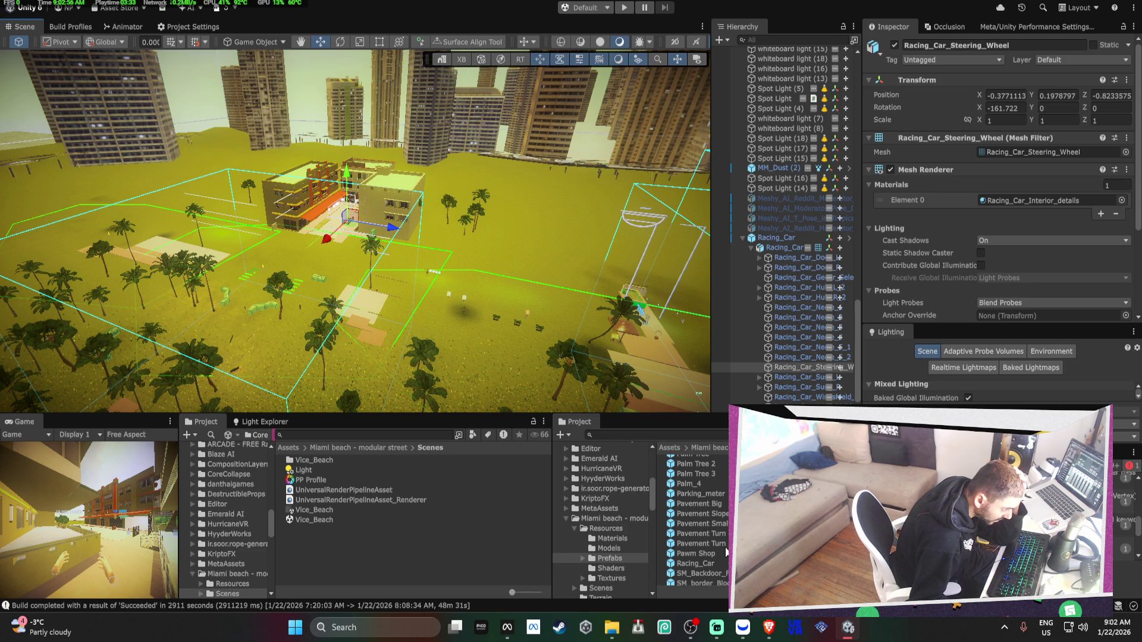
scroll(727, 520, "up", 2)
Place the Motorcycle_Sport prefab in the scene and turn it to face the other way
left_click_drag(721, 484, 336, 225)
key("f")
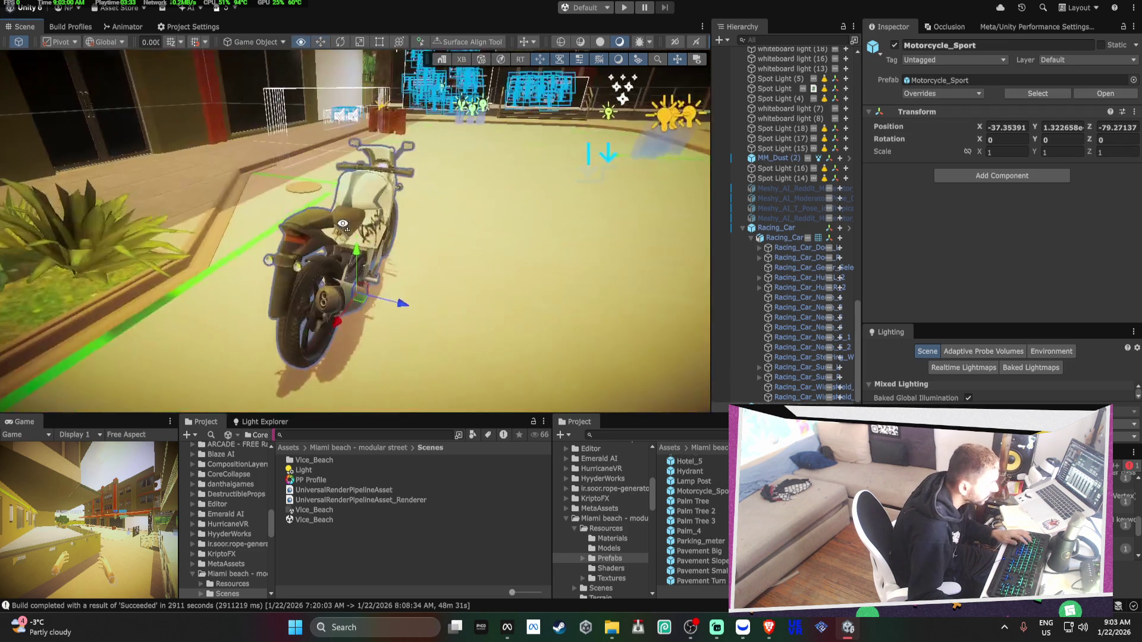
key("e")
mouse_move(380, 330)
left_mouse_down()
mouse_move(452, 333)
mouse_move(734, 270)
mouse_move(451, 244)
mouse_move(298, 253)
mouse_move(351, 289)
mouse_move(517, 273)
mouse_move(686, 233)
mouse_move(370, 346)
mouse_move(544, 238)
mouse_move(446, 173)
mouse_move(410, 198)
mouse_move(515, 275)
left_mouse_up()
Delete the orange barrier and shift the motorcycle slightly along the street
left_click(402, 201)
key("Delete")
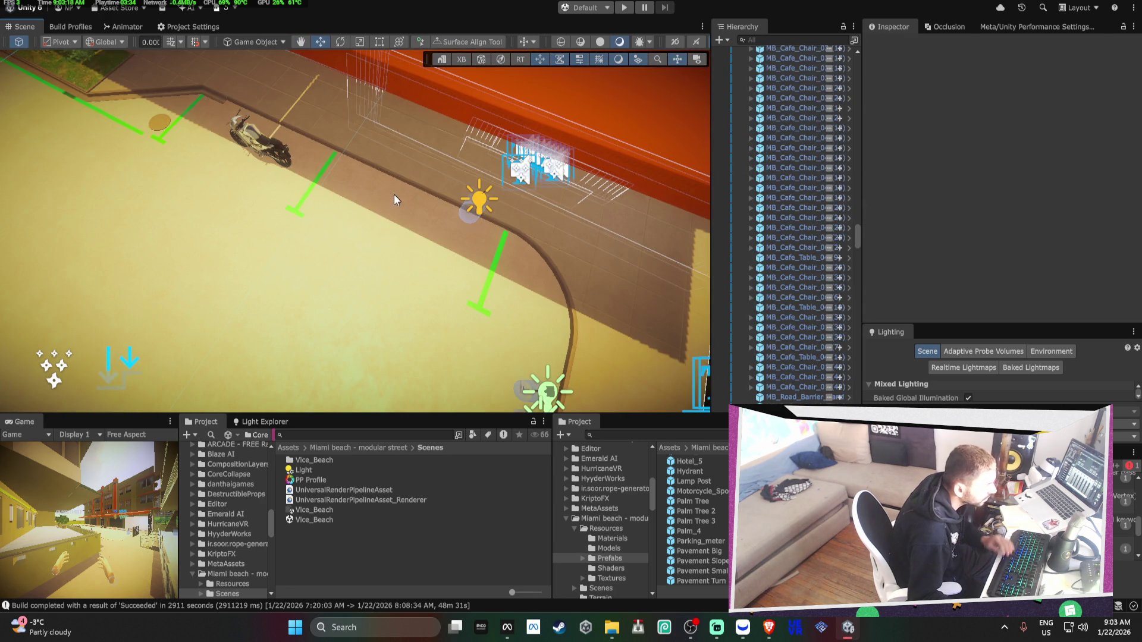
left_click(284, 159)
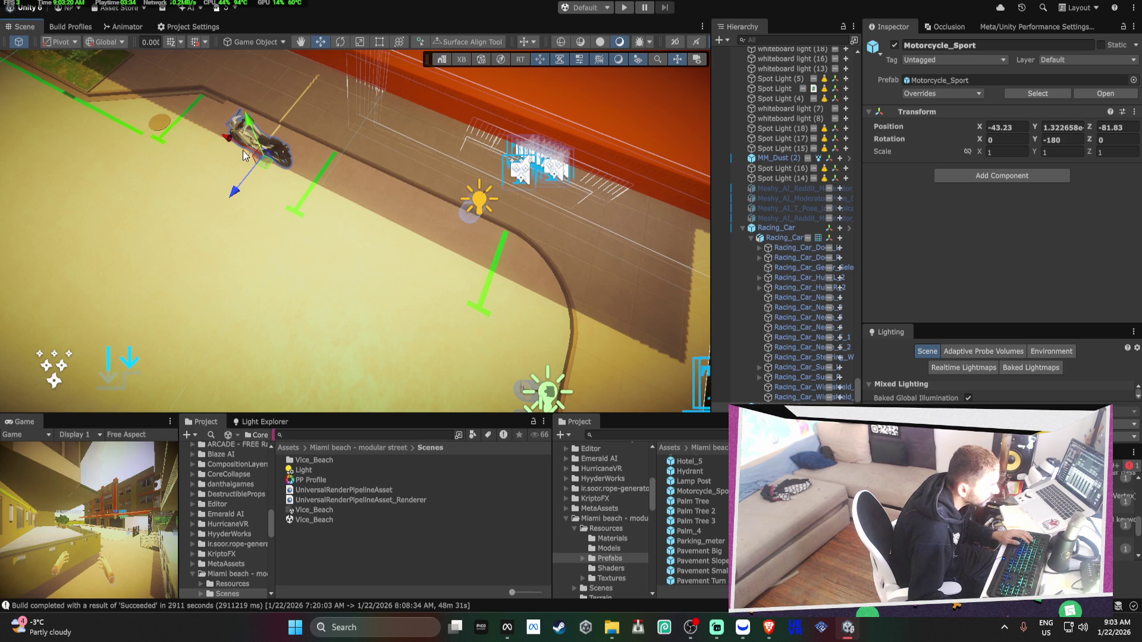
left_click_drag(370, 225, 242, 185, "alt")
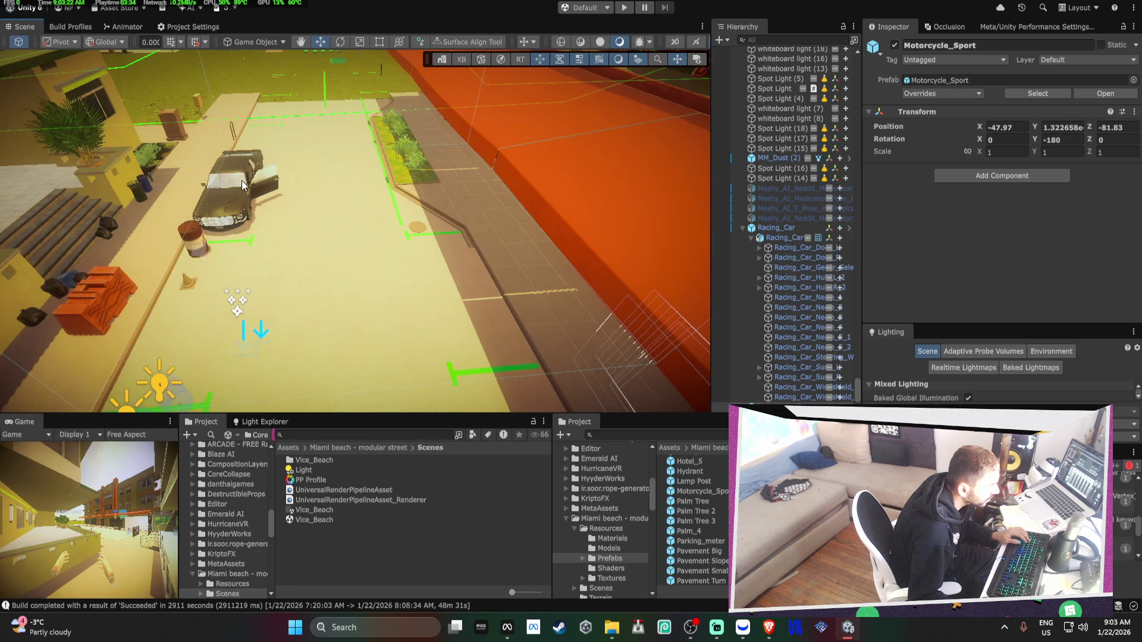
Turn and move the Racing_Car along the street, ending at a Y rotation of -271.027
mouse_move(266, 224)
left_mouse_down()
mouse_move(583, 232)
mouse_move(255, 219)
mouse_move(580, 225)
left_mouse_up()
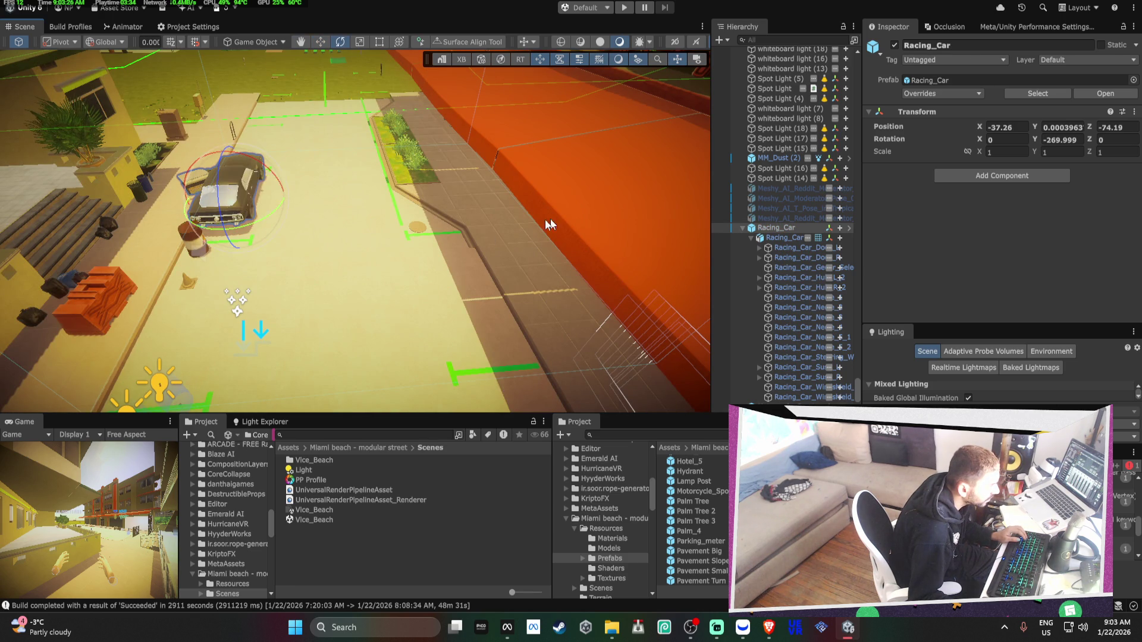
mouse_move(244, 211)
left_mouse_down()
mouse_move(511, 290)
mouse_move(480, 304)
mouse_move(708, 303)
mouse_move(430, 269)
mouse_move(356, 224)
mouse_move(196, 203)
left_mouse_up()
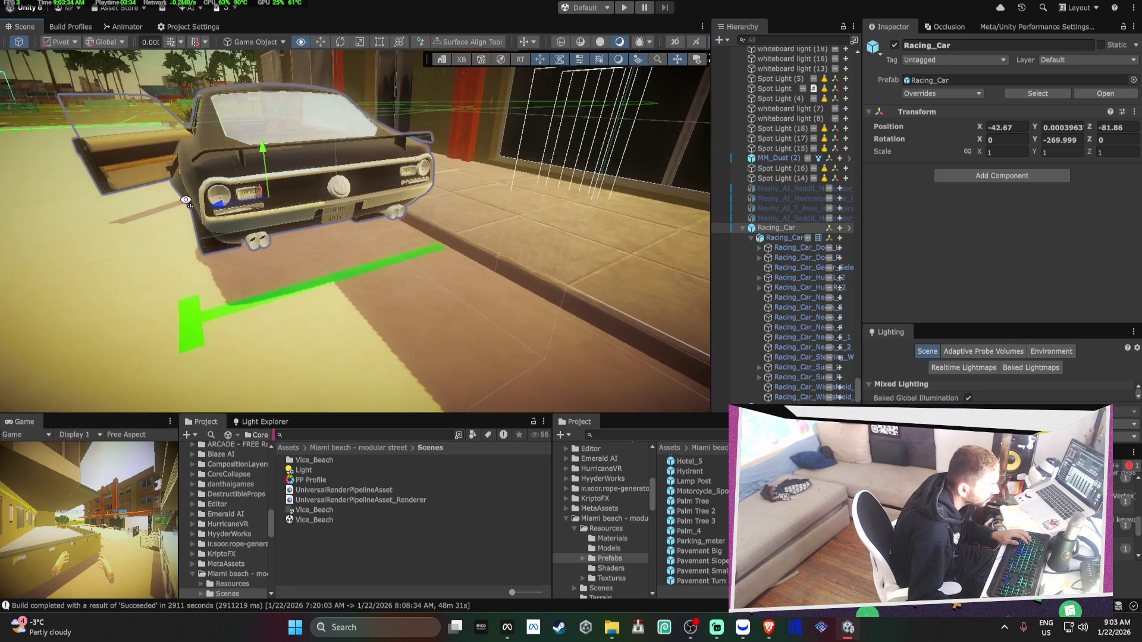
scroll(194, 203, "down", 2)
mouse_move(346, 210)
left_mouse_down()
mouse_move(230, 220)
mouse_move(265, 245)
mouse_move(403, 230)
mouse_move(562, 239)
mouse_move(178, 217)
mouse_move(120, 199)
mouse_move(455, 216)
mouse_move(255, 224)
left_mouse_up()
Enlarge the Game view, toggle its rendering Stats on and off, then restore the layout
scroll(255, 224, "up", 2)
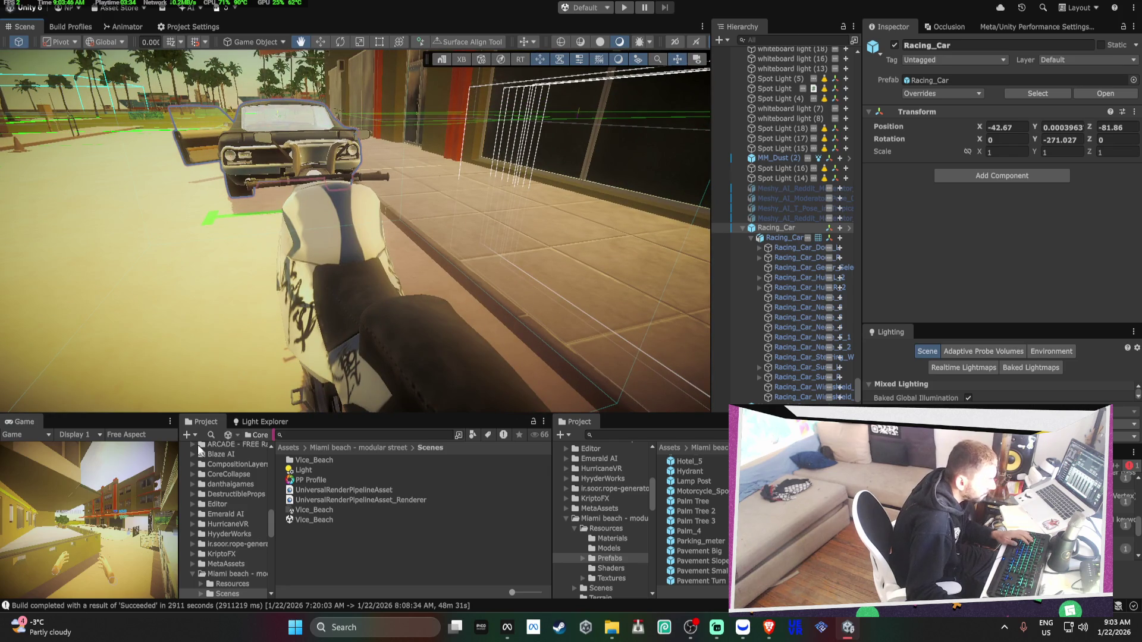
left_click_drag(103, 414, 158, 191)
left_click_drag(178, 242, 557, 242)
left_click(500, 211)
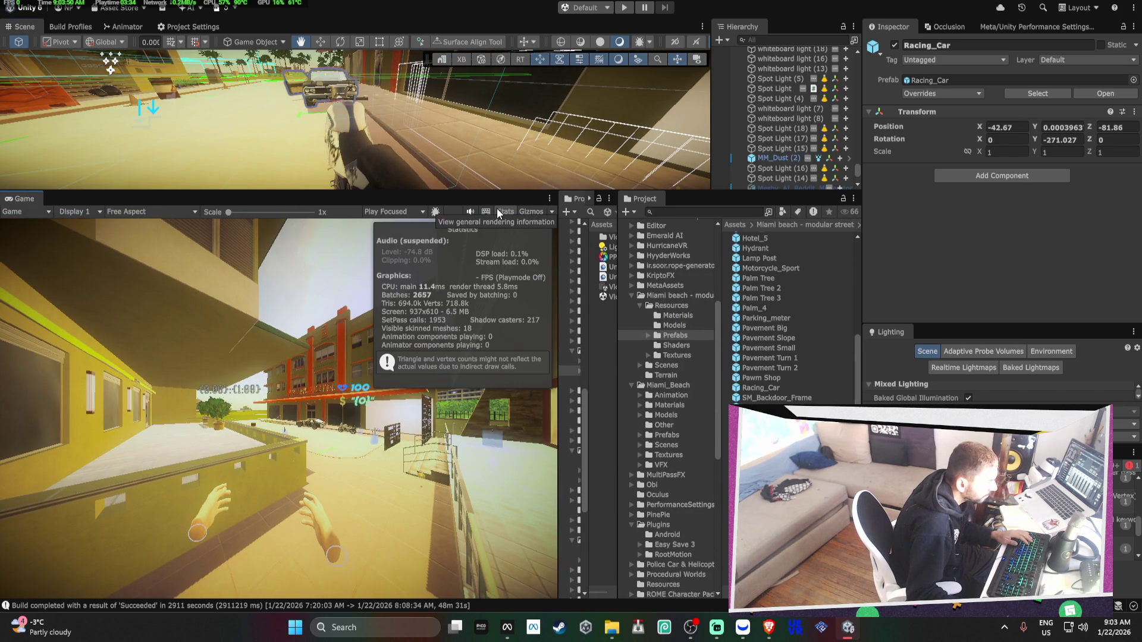
left_click(499, 212)
scroll(357, 119, "up", 3)
left_click_drag(464, 192, 464, 466)
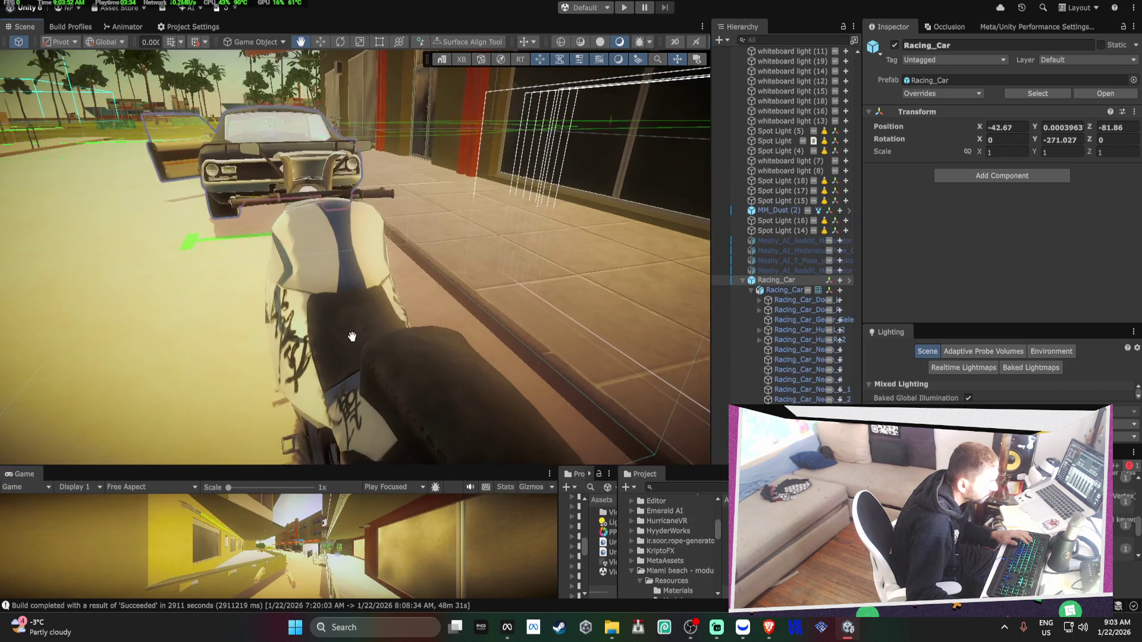
scroll(470, 333, "up", 3)
left_click(469, 333)
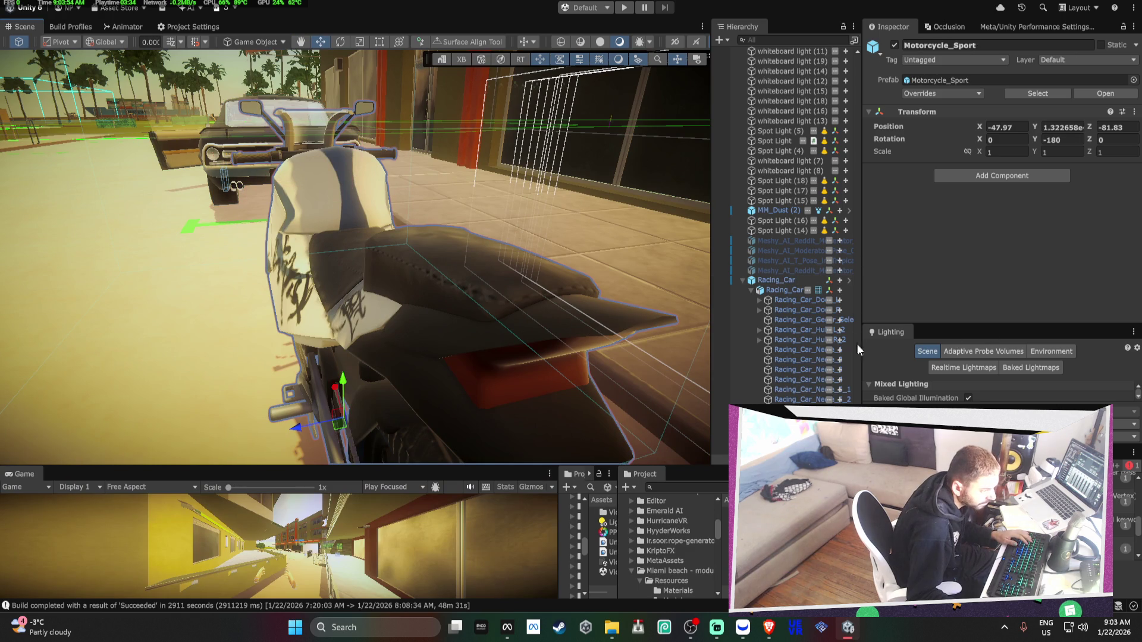
left_click(1006, 173)
Add an LOD Group to Motorcycle_Sport with its meshes on LOD 0 and the extra level removed
left_click(966, 220)
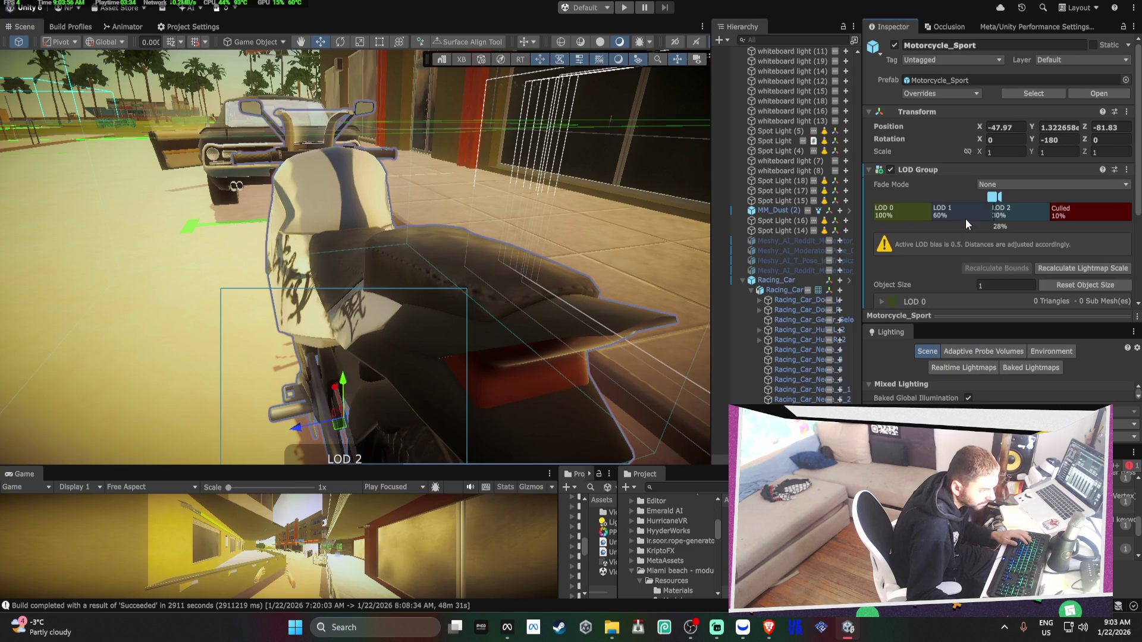
scroll(916, 217, "down", 2)
left_click(890, 143)
left_click_drag(891, 143, 890, 143)
right_click(1004, 138)
left_click(1023, 161)
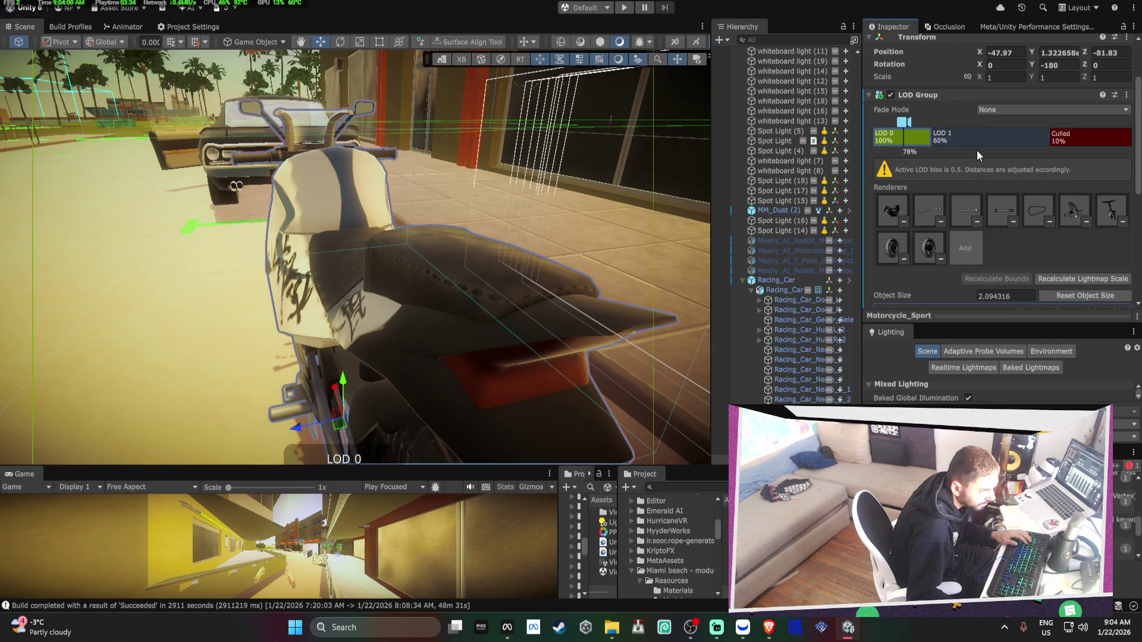
Cull the motorcycle below 4%, use Cross Fade, and apply the LOD Group to the prefab
left_click_drag(930, 134, 1081, 135)
left_click(1017, 137)
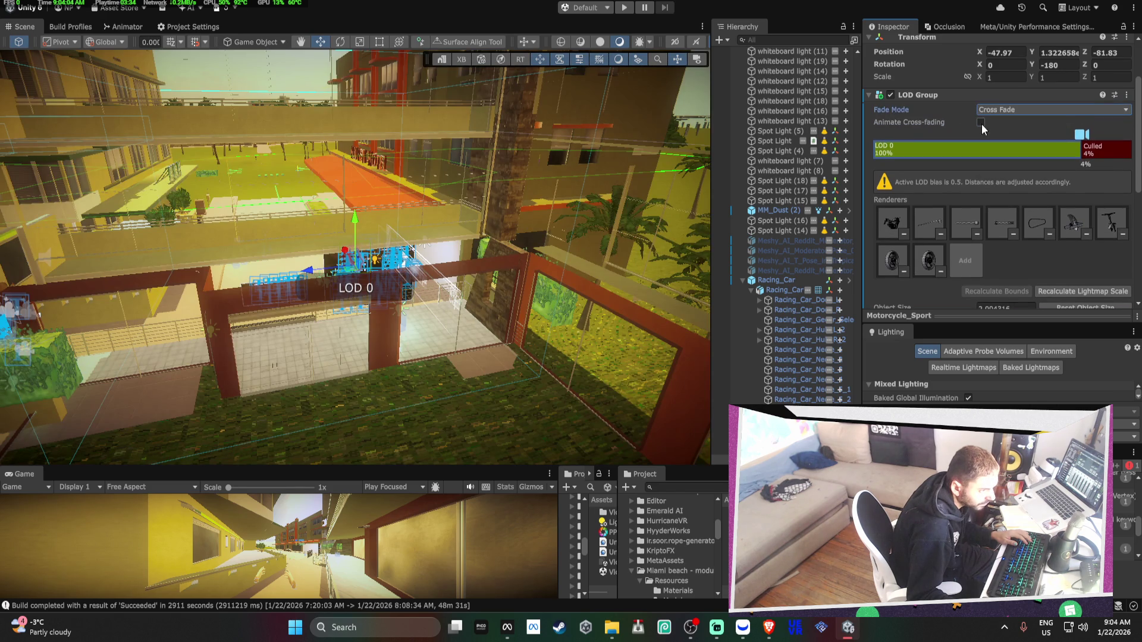
right_click(935, 96)
left_click(916, 133)
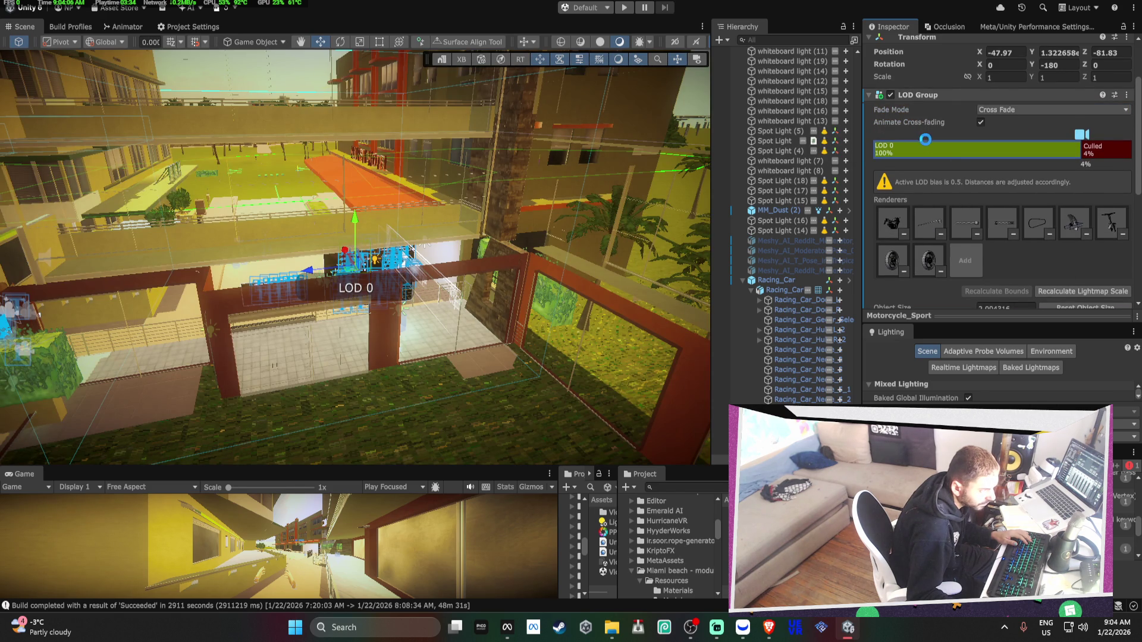
mouse_move(1081, 134)
left_mouse_down()
mouse_move(978, 135)
mouse_move(1043, 158)
left_mouse_up()
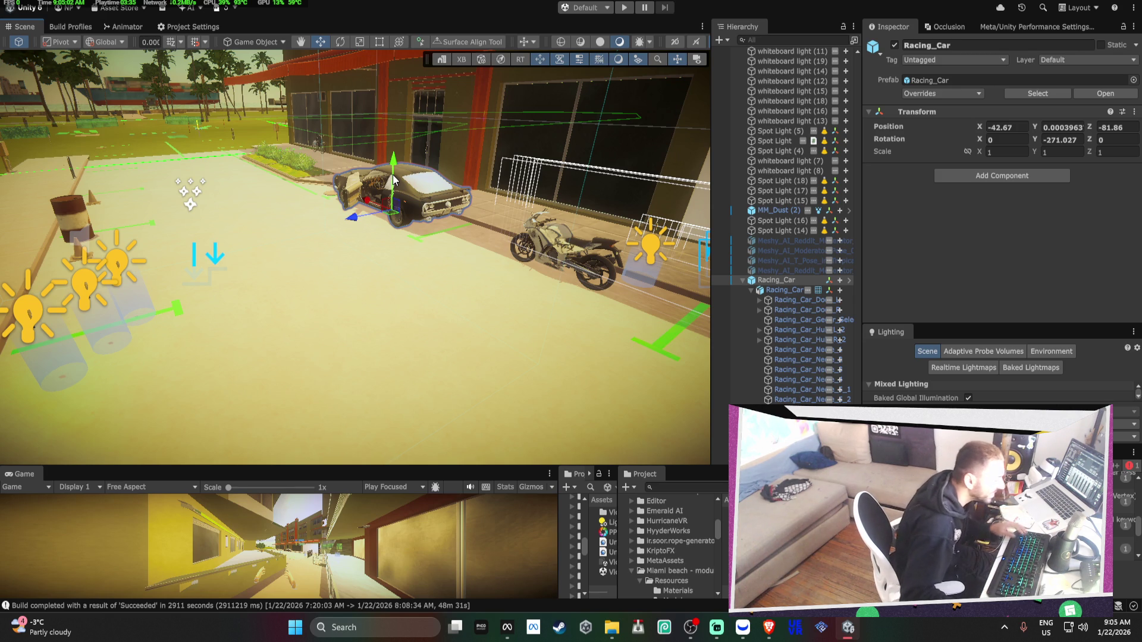
mouse_move(392, 179)
left_mouse_down()
mouse_move(524, 205)
mouse_move(308, 192)
mouse_move(539, 153)
mouse_move(113, 130)
mouse_move(270, 176)
mouse_move(365, 252)
mouse_move(527, 177)
left_mouse_up()
Add an LOD Group to Racing_Car, delete LOD 1 and LOD 2, and cull below 4%
left_click(365, 253)
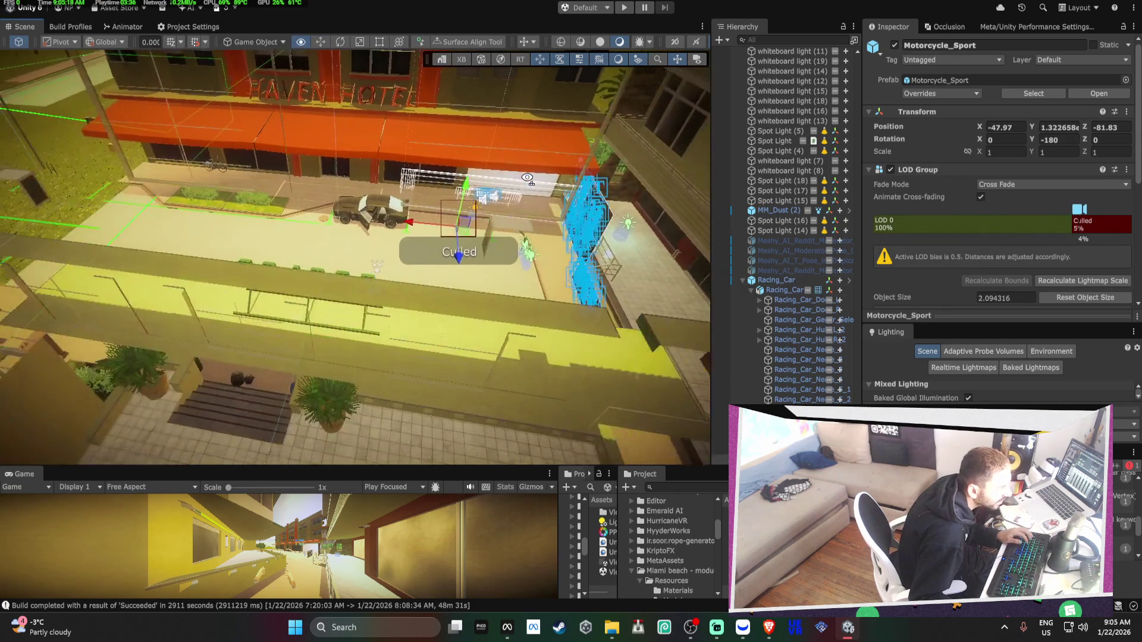
left_click(373, 211)
key("f")
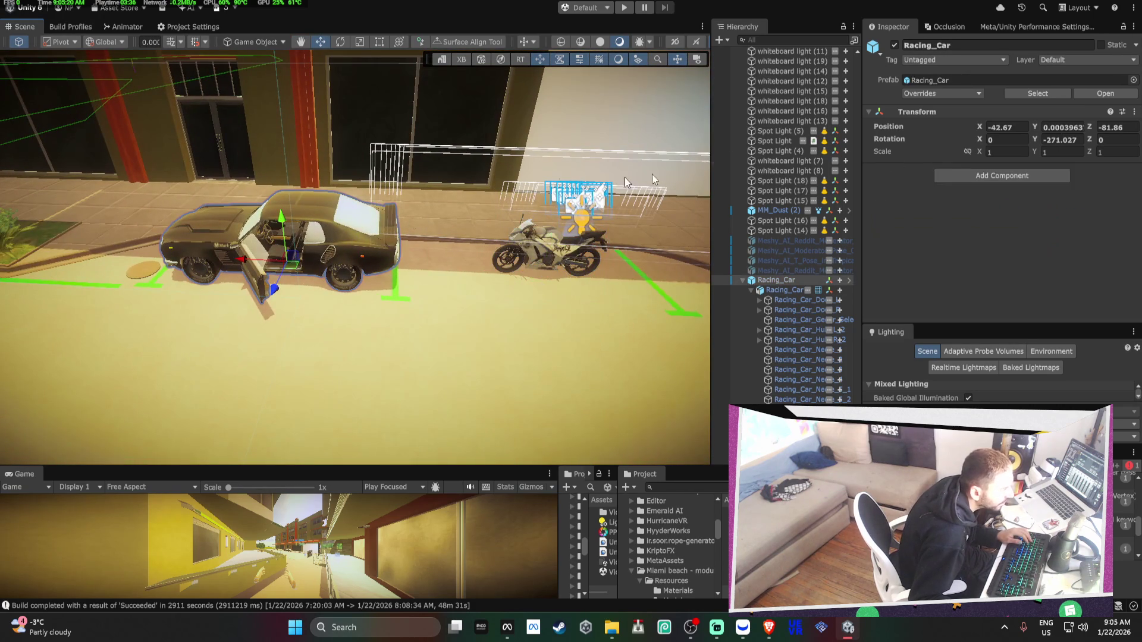
left_click(1002, 176)
left_click(1006, 216)
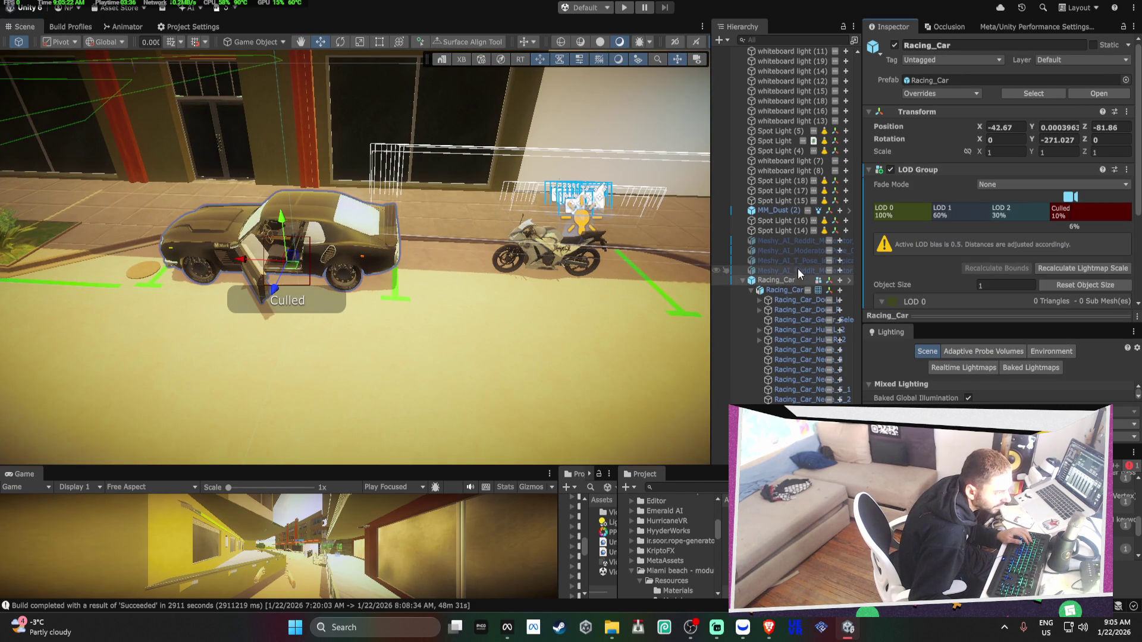
left_click(876, 219)
right_click(970, 219)
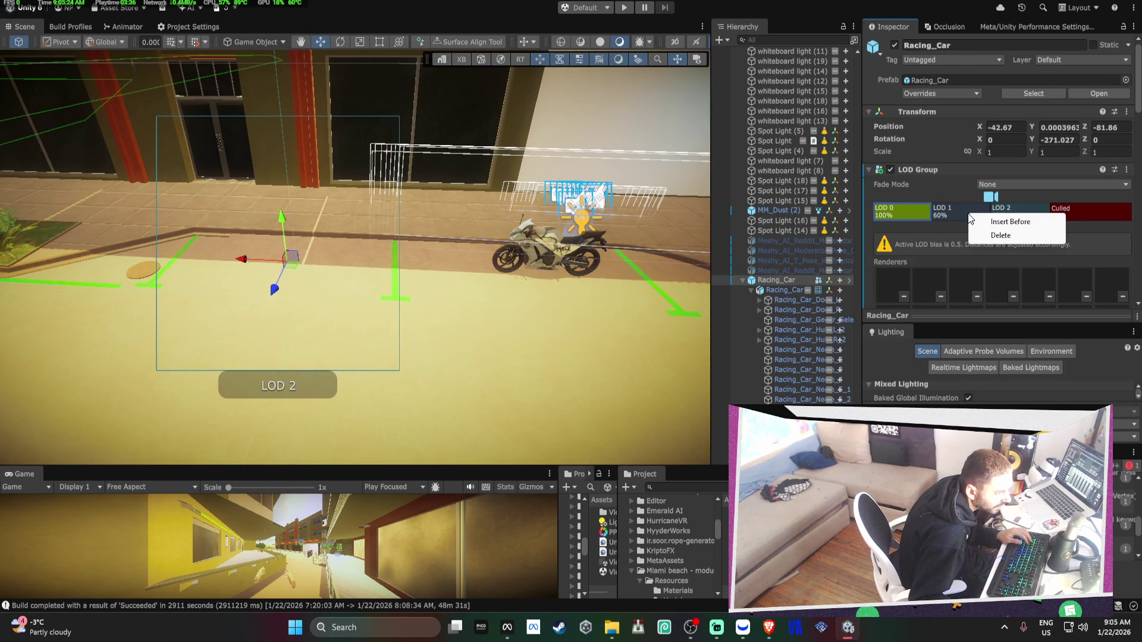
left_click(1001, 235)
right_click(973, 221)
left_click(1001, 235)
mouse_move(935, 218)
left_mouse_down()
mouse_move(1091, 234)
mouse_move(1078, 237)
left_mouse_up()
Set the car's LOD fade mode to Cross Fade with animated cross-fading, applied to the prefab
left_click(1006, 184)
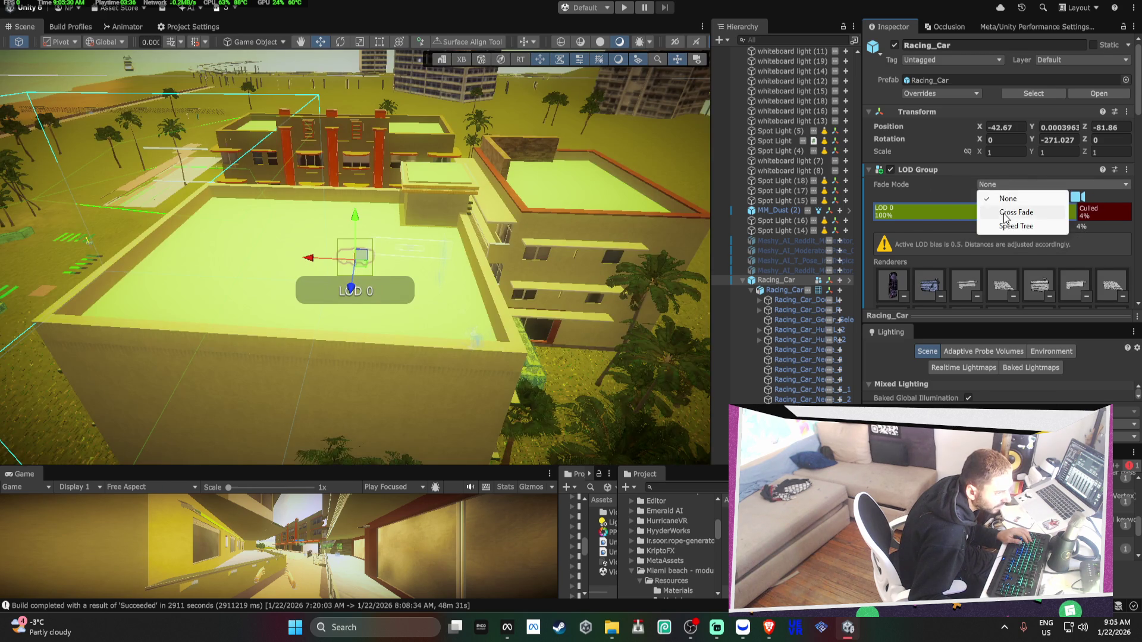
left_click(1005, 213)
left_click(980, 197)
right_click(969, 170)
mouse_move(950, 207)
left_click(844, 206)
Move the view over to the motorcycle and select it
scroll(405, 225, "down", 5)
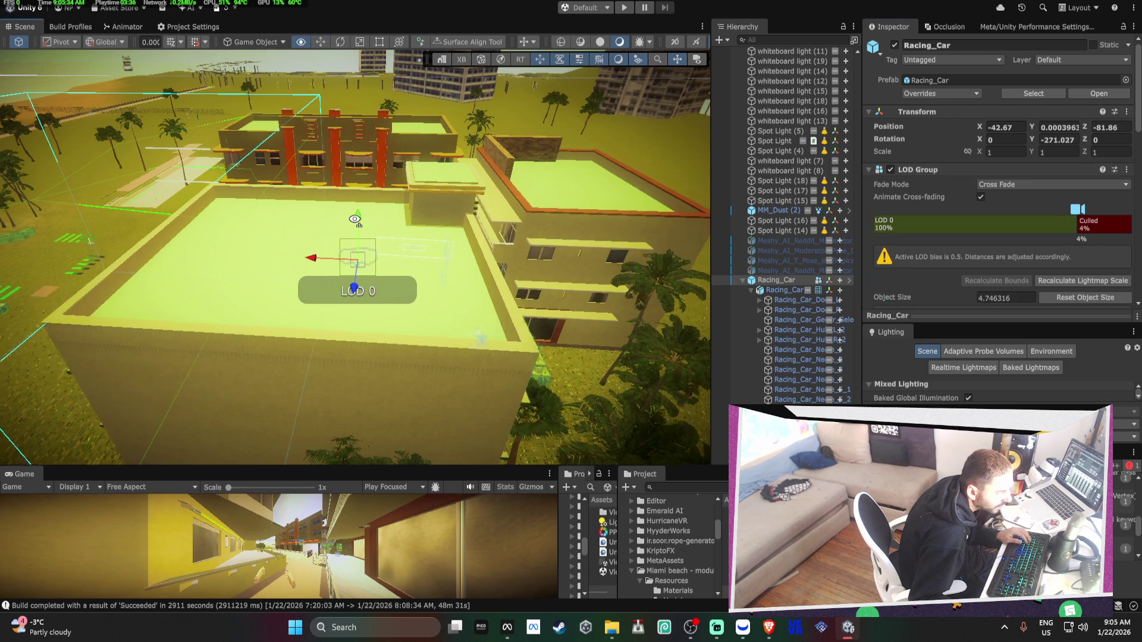
scroll(404, 225, "up", 6)
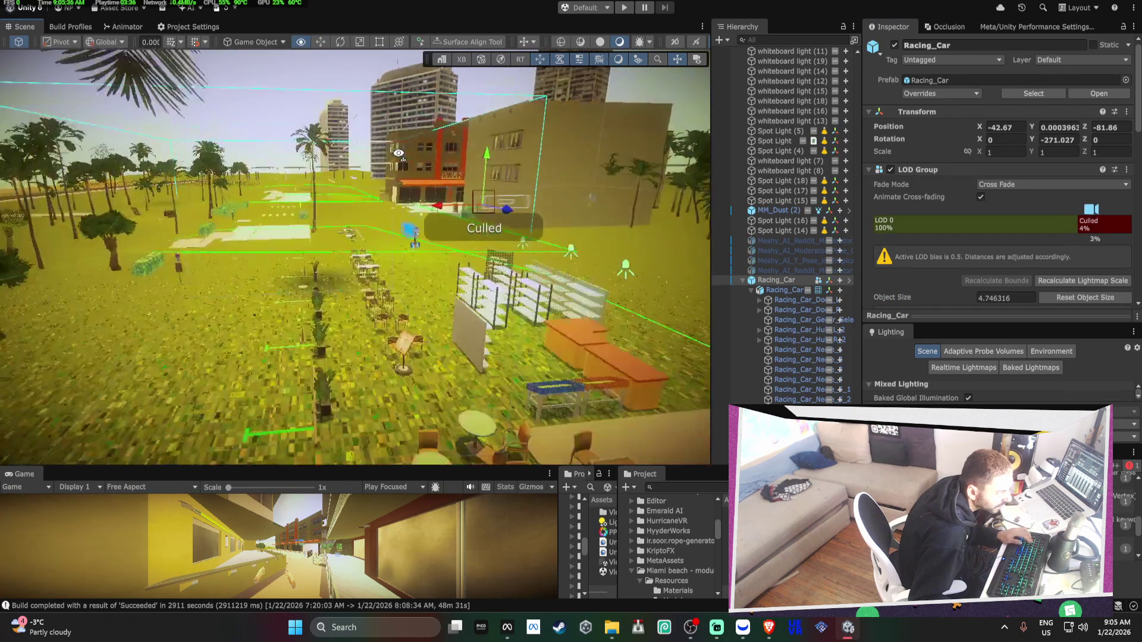
scroll(540, 153, "up", 8)
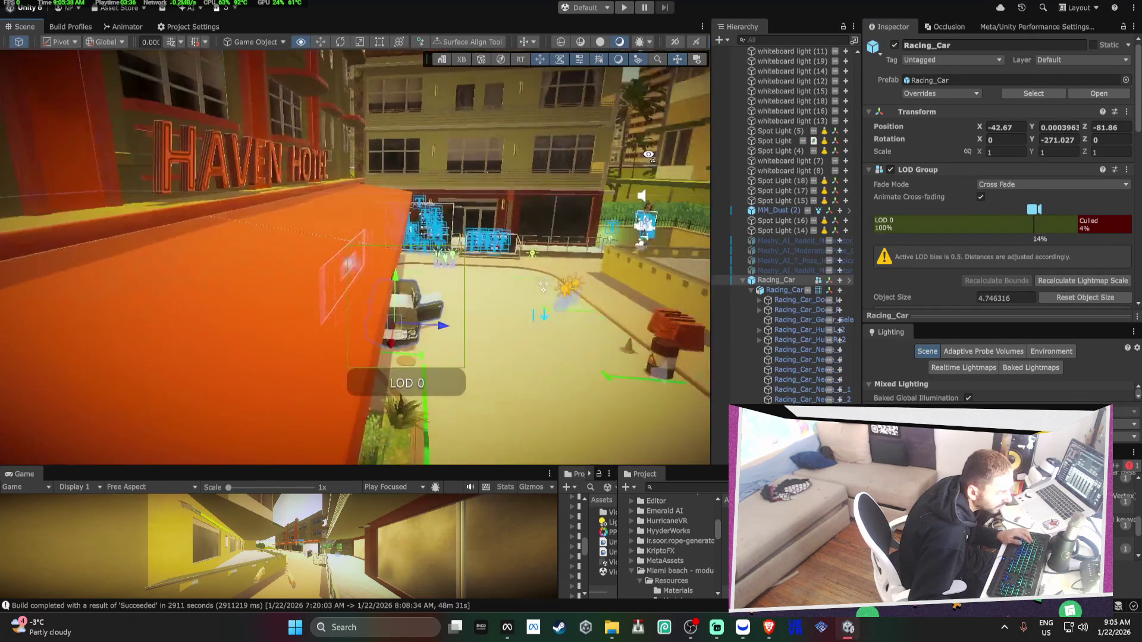
scroll(450, 165, "up", 6)
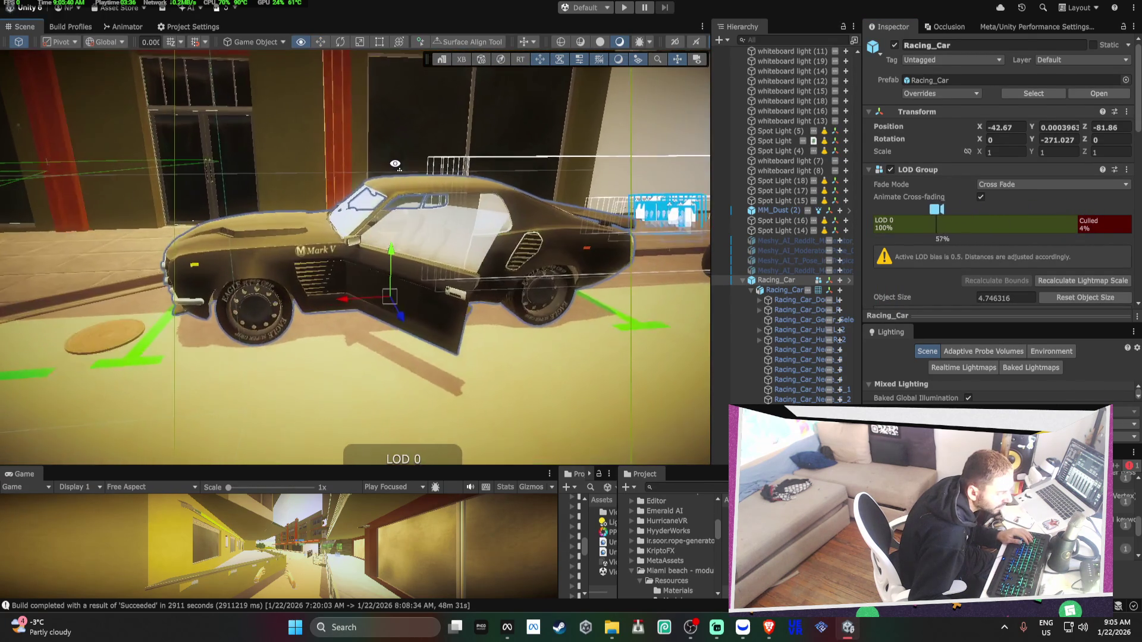
key("d")
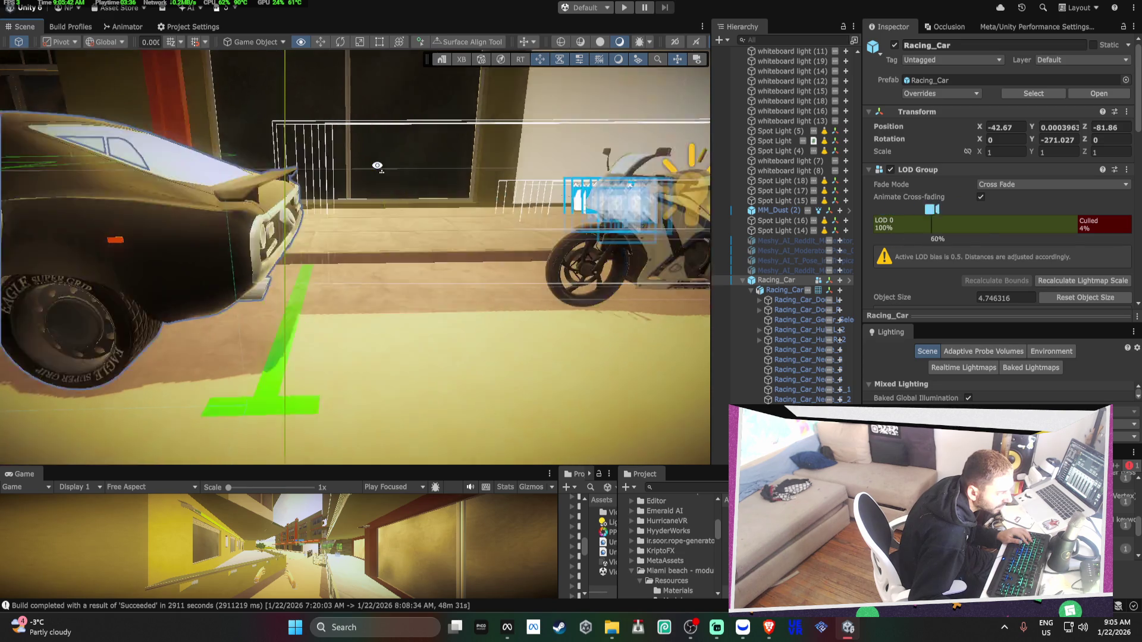
left_click(324, 216)
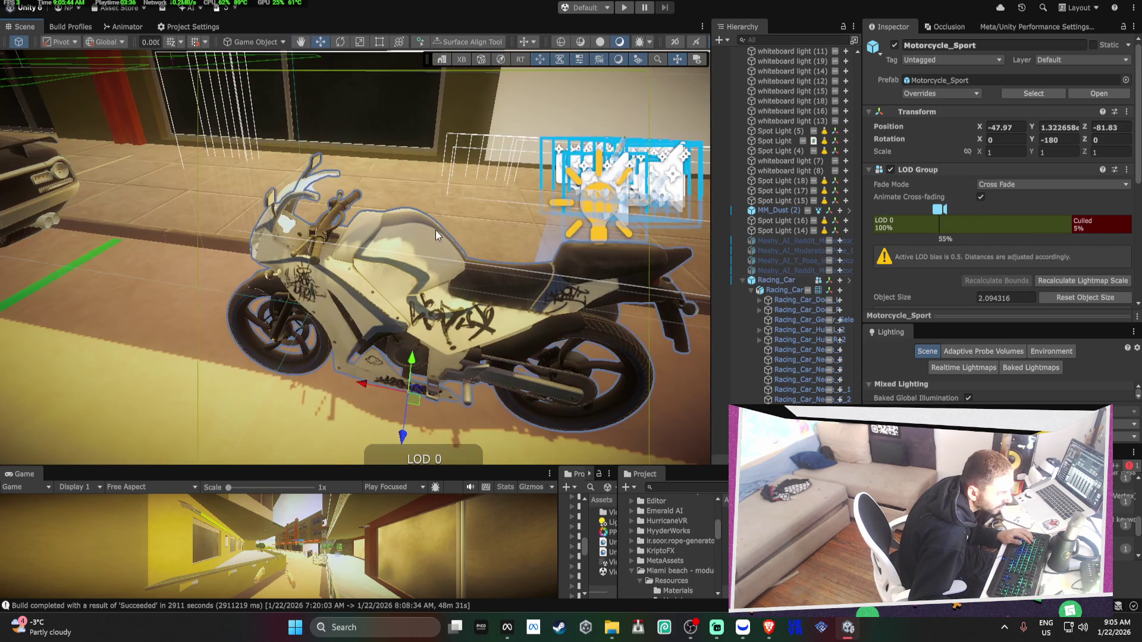
left_click(416, 3)
Open the Package Manager, clear the old search, and browse the package lists, ending on My Assets
mouse_move(456, 72)
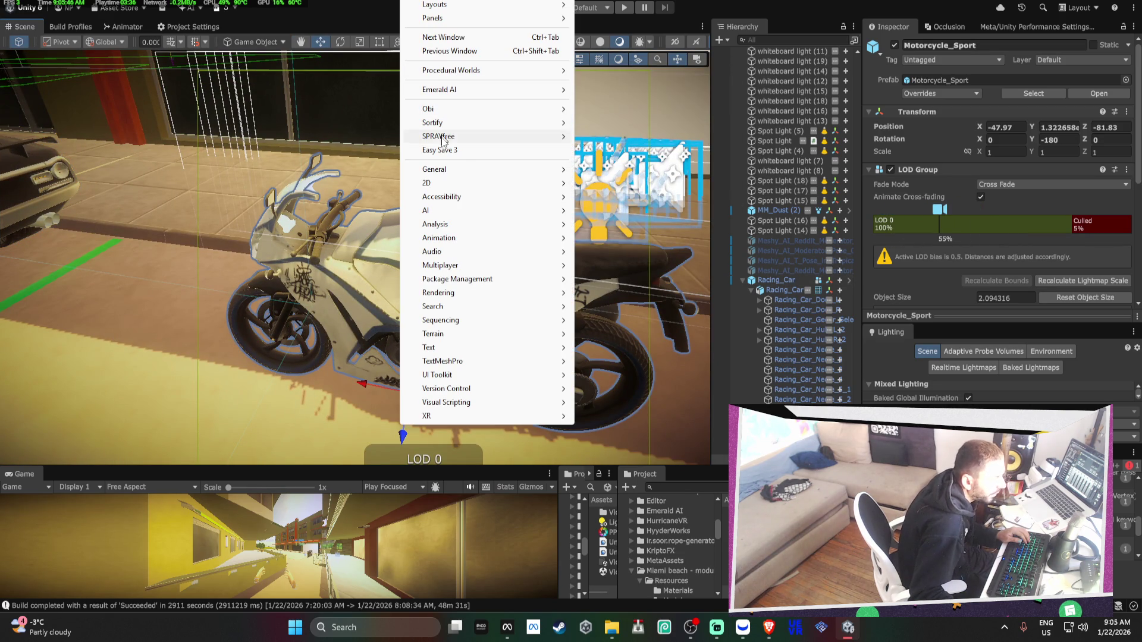
mouse_move(484, 280)
left_click(652, 280)
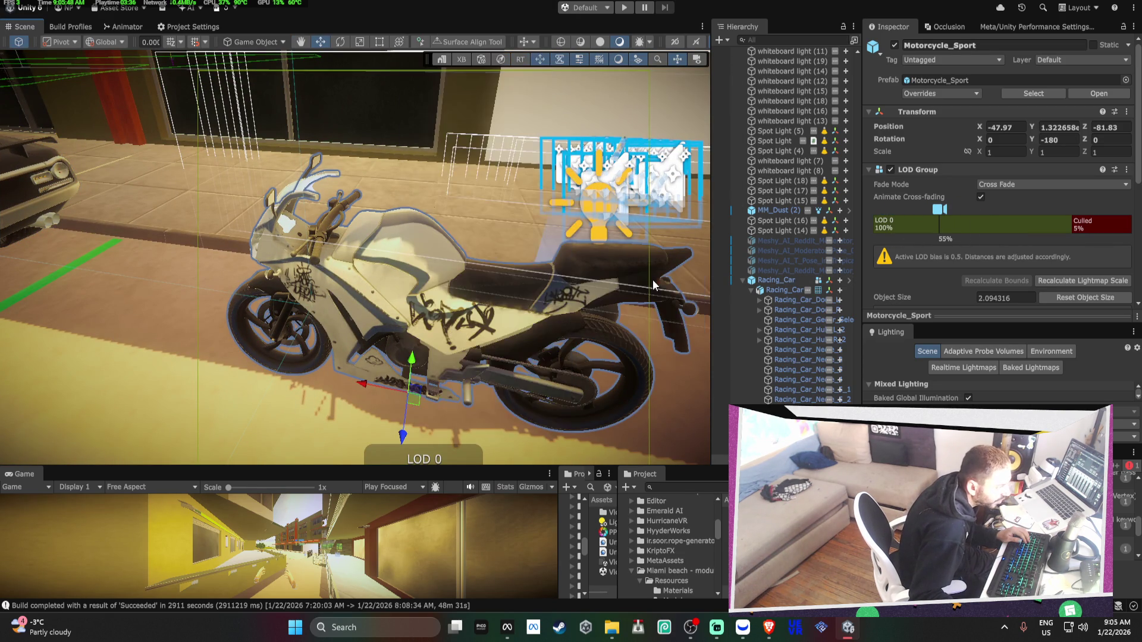
key("ctrl+a")
key("BackSpace")
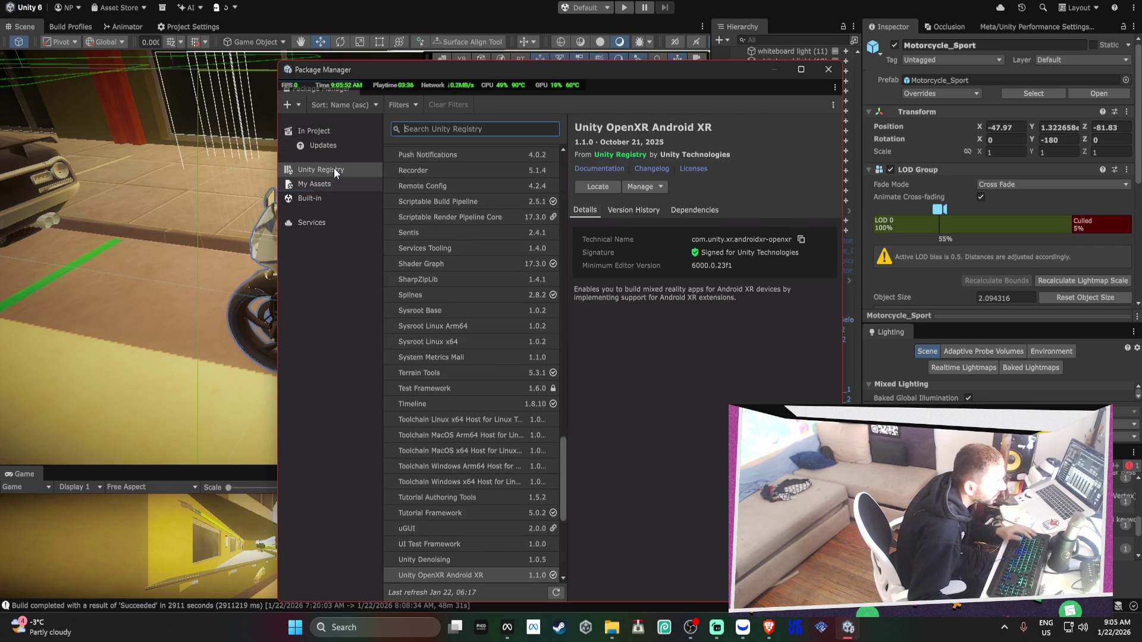
left_click(333, 173)
left_click(332, 170)
left_click(331, 147)
left_click(330, 135)
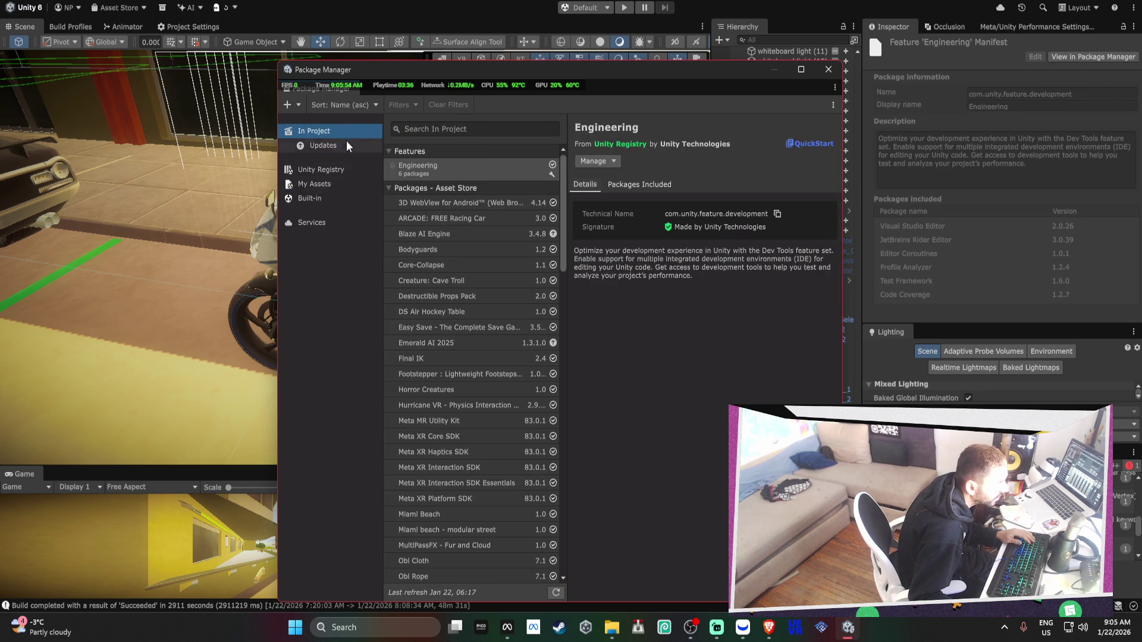
left_click(323, 172)
left_click(323, 182)
Search My Assets for 'DRIVING', then clear the search and refresh the list
left_click(458, 132)
type("DRIVING")
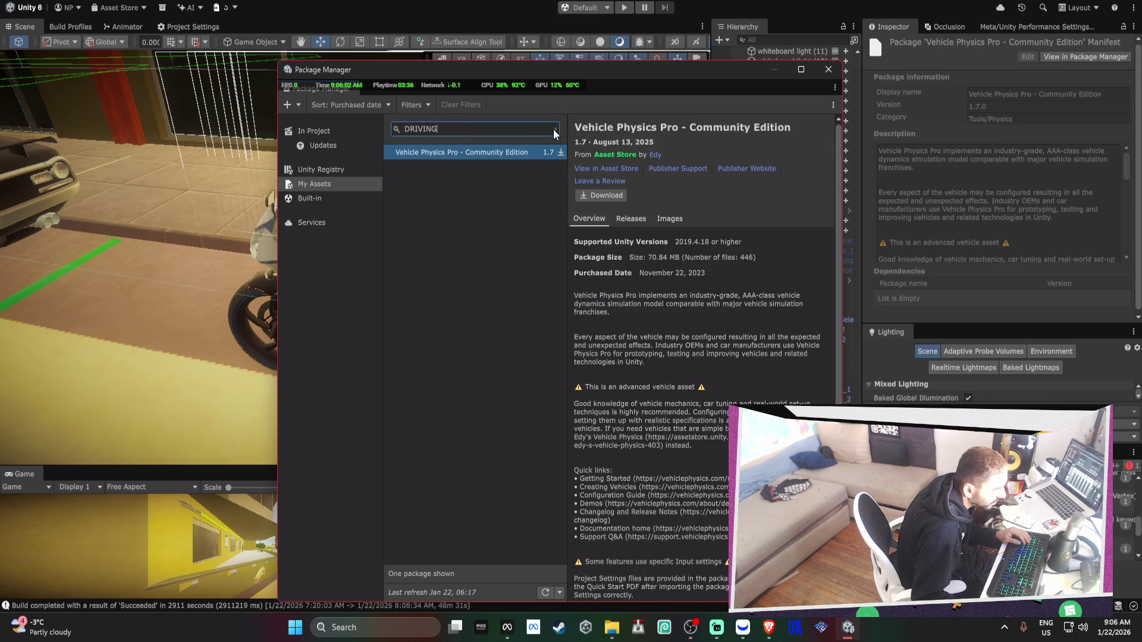
left_click(557, 131)
left_click(545, 592)
Filter My Assets by 'VE' and show Vehicle Physics Pro - Community Edition's Releases notes
left_click(479, 129)
type("B")
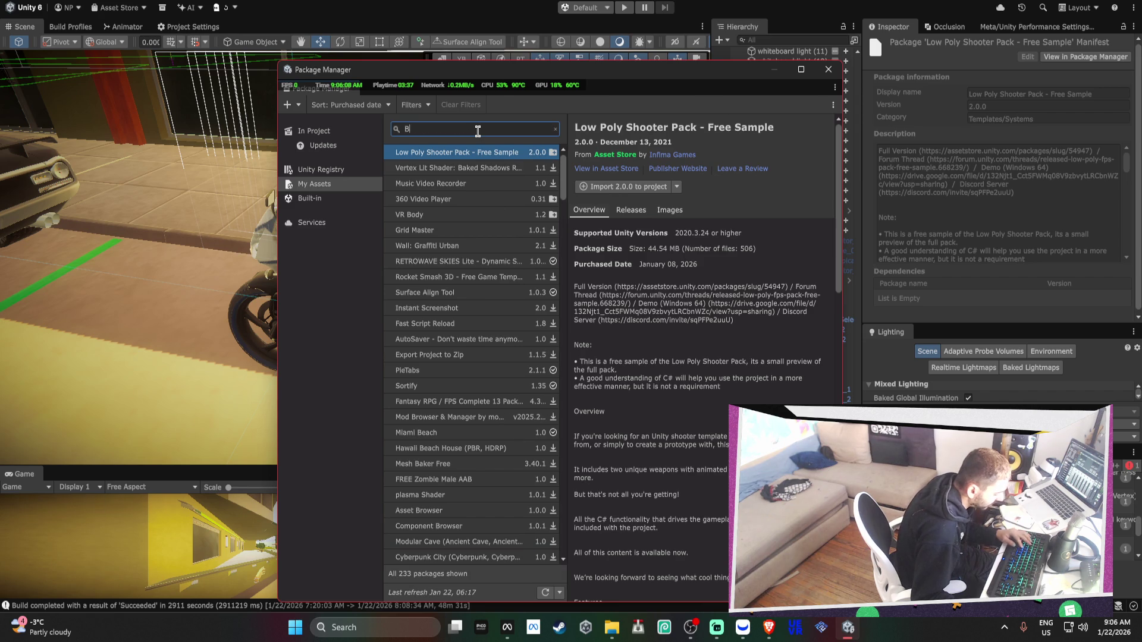
key("BackSpace")
type("VE")
left_click(475, 151)
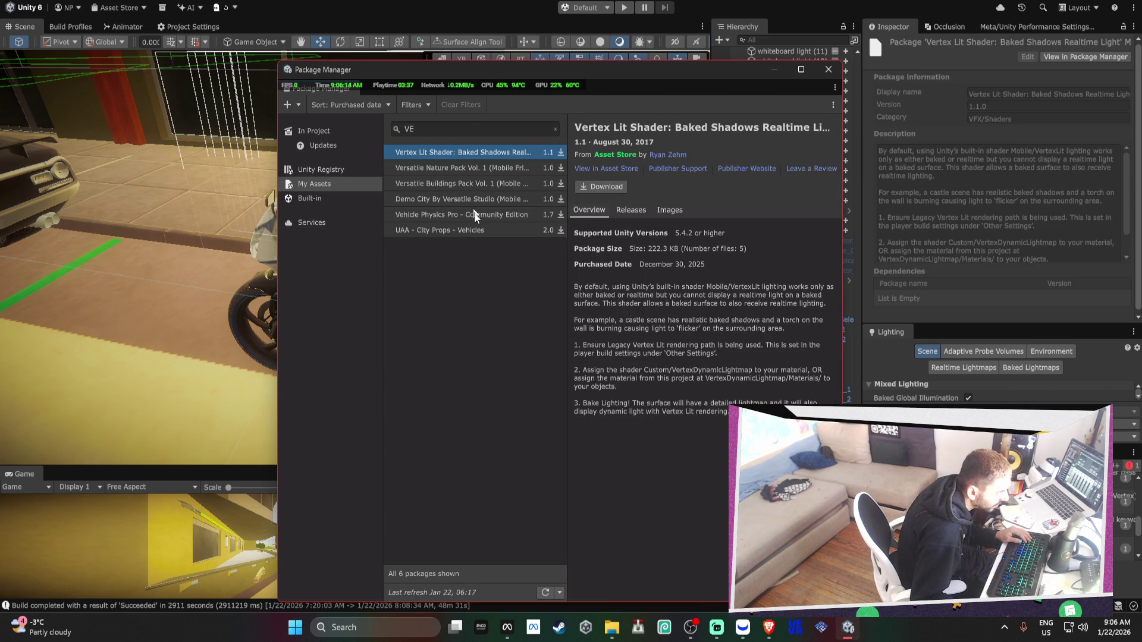
left_click(502, 214)
left_click(677, 213)
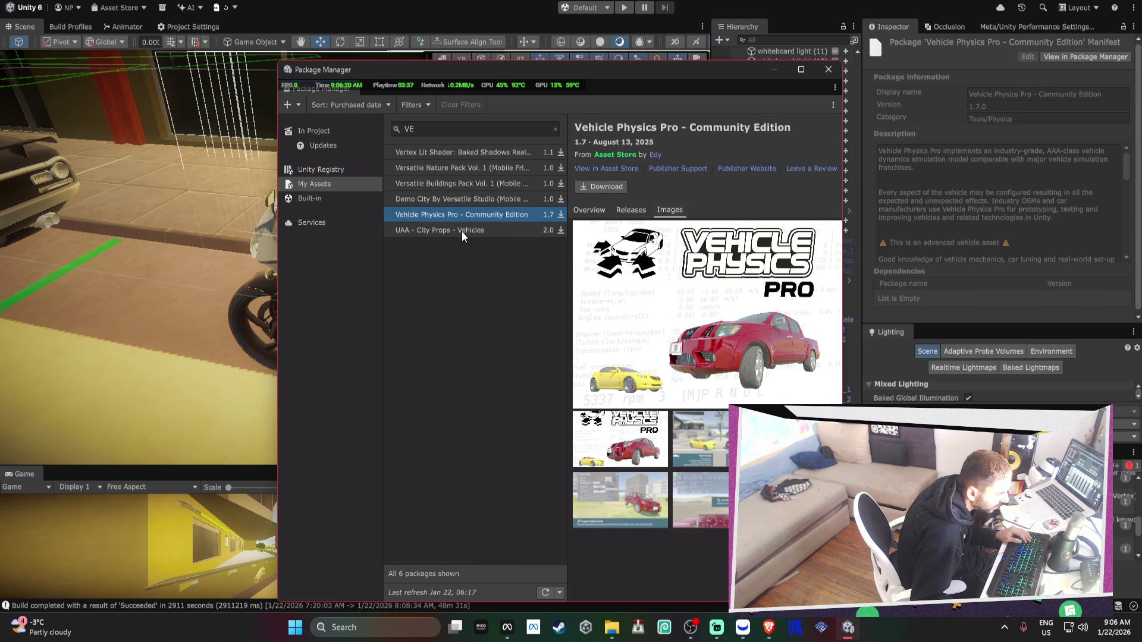
left_click(637, 212)
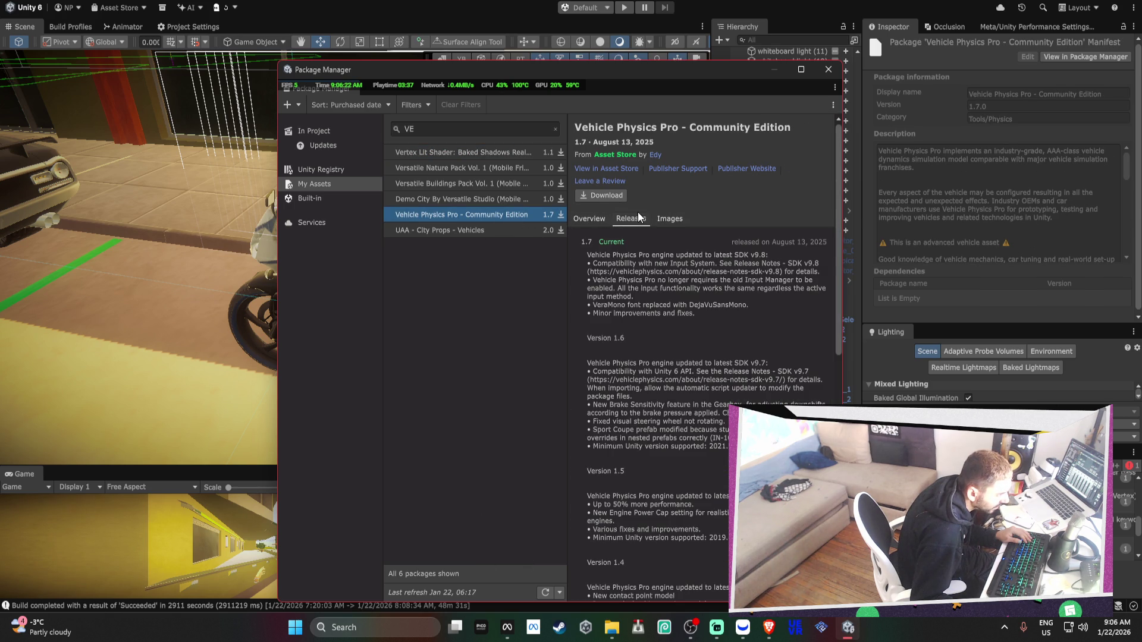
Read through the release dates and version 1.7 notes of Vehicle Physics Pro
left_click_drag(650, 142, 583, 148)
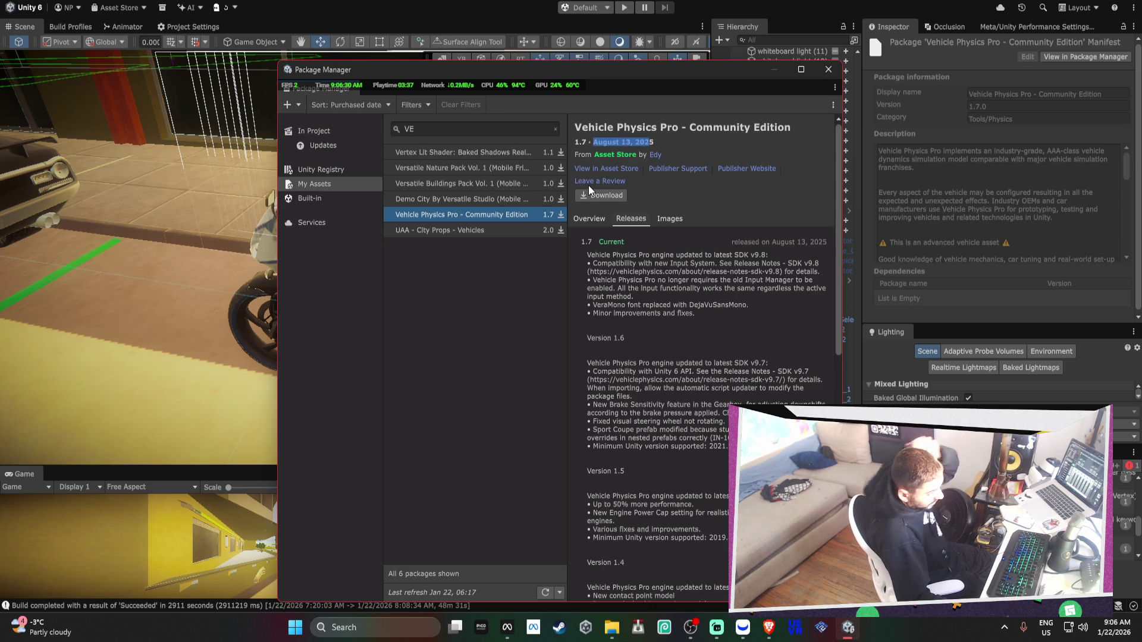
left_click_drag(766, 242, 813, 253)
mouse_move(621, 256)
left_mouse_down()
mouse_move(765, 266)
mouse_move(746, 275)
left_mouse_up()
left_click(745, 277)
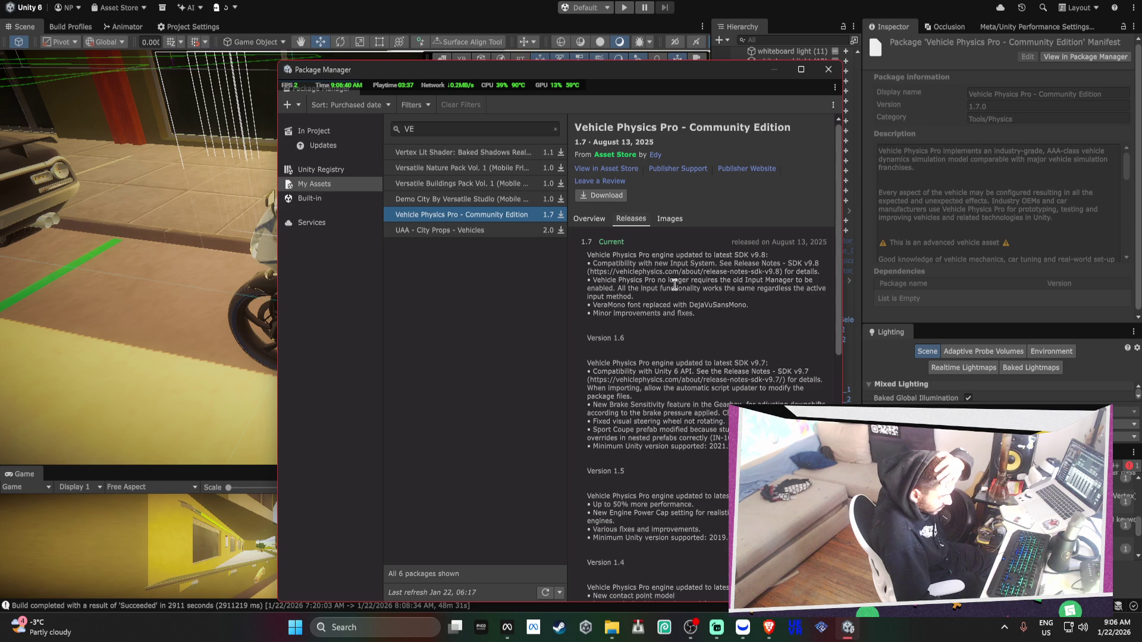
mouse_move(617, 288)
left_mouse_down()
mouse_move(703, 280)
mouse_move(698, 299)
left_mouse_up()
left_click(698, 300)
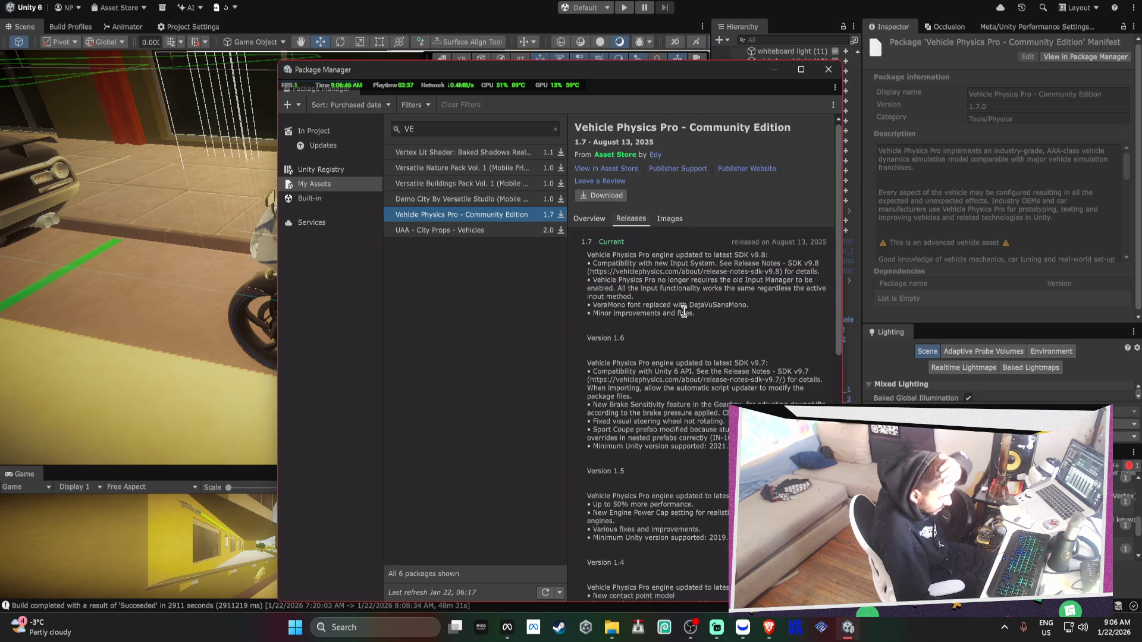
Return to the Images view and download Vehicle Physics Pro - Community Edition 1.7
left_click(671, 218)
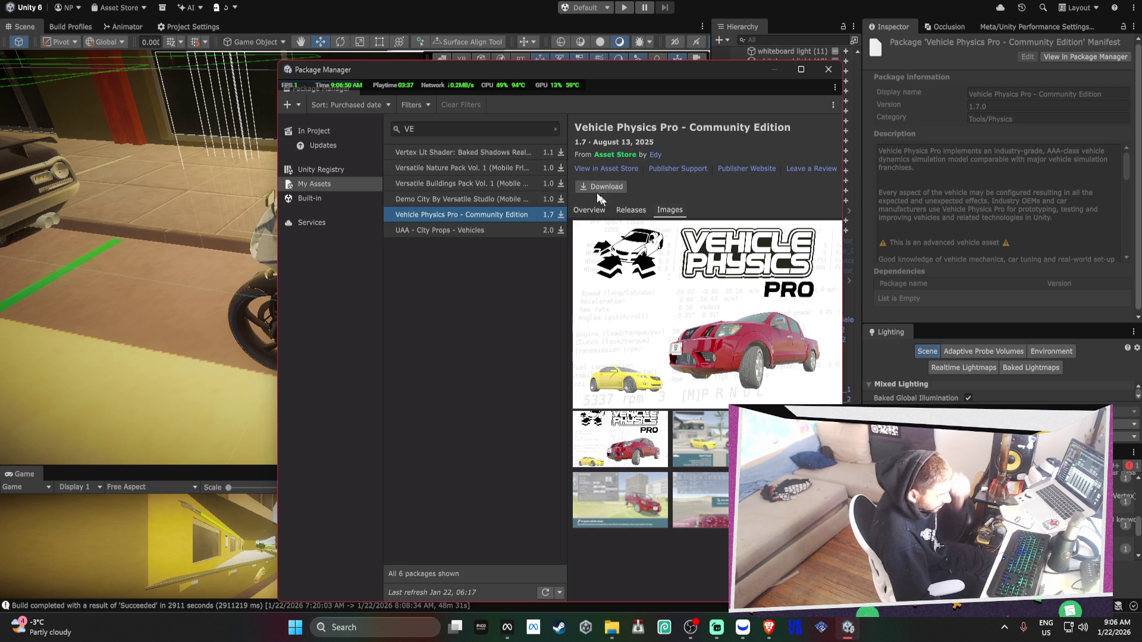
left_click(581, 185)
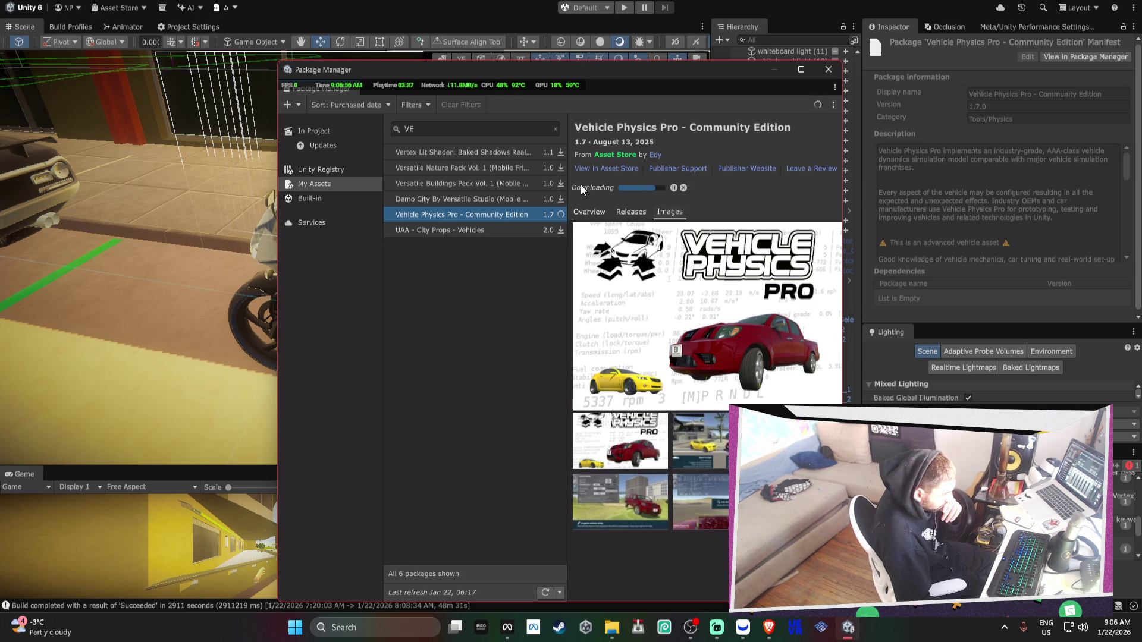
left_click(511, 129)
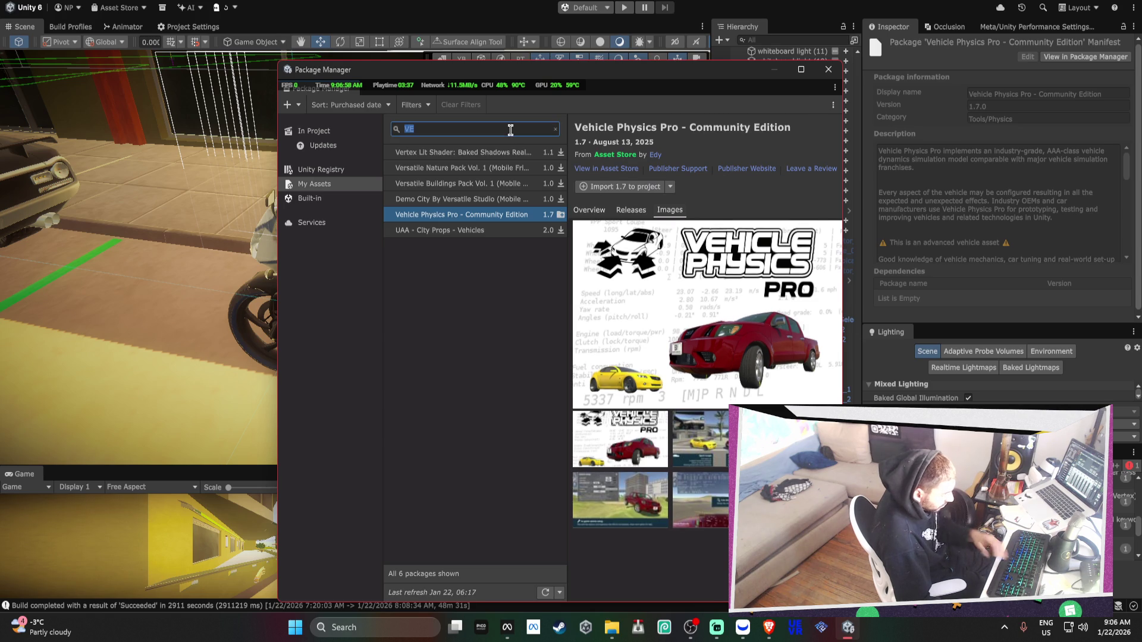
Clear the 'VE' filter, load all 233 purchased assets, and browse to Simple Car Controller
key("BackSpace")
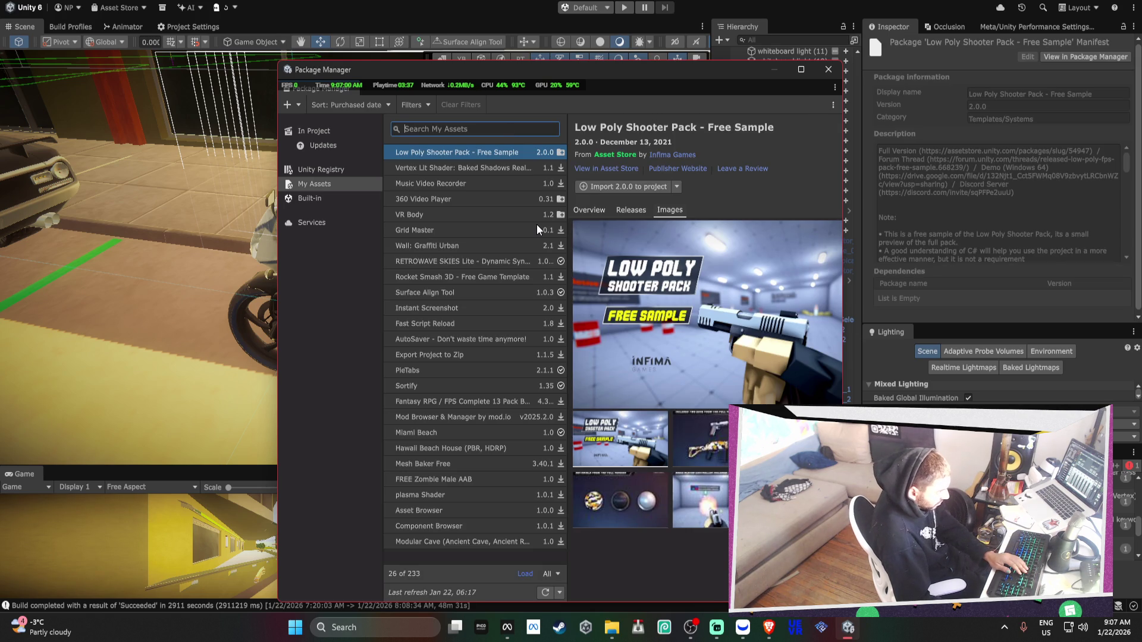
left_click(524, 574)
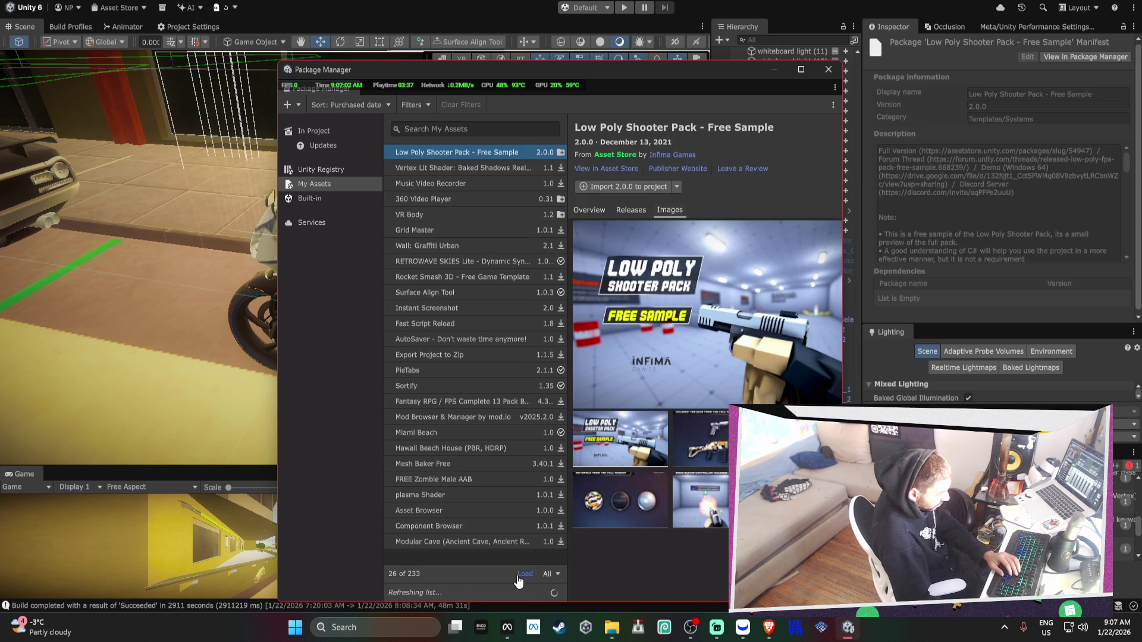
left_click(478, 243)
key("Down")
key("Down")
key("Down")
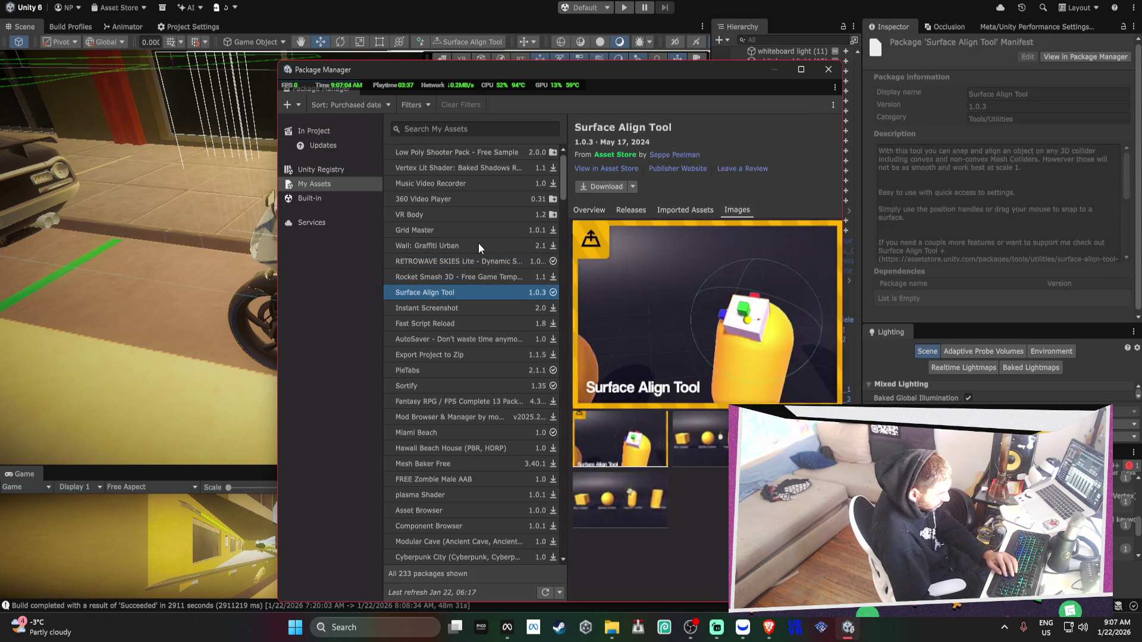
key("Down")
key("Down")
key("Down")
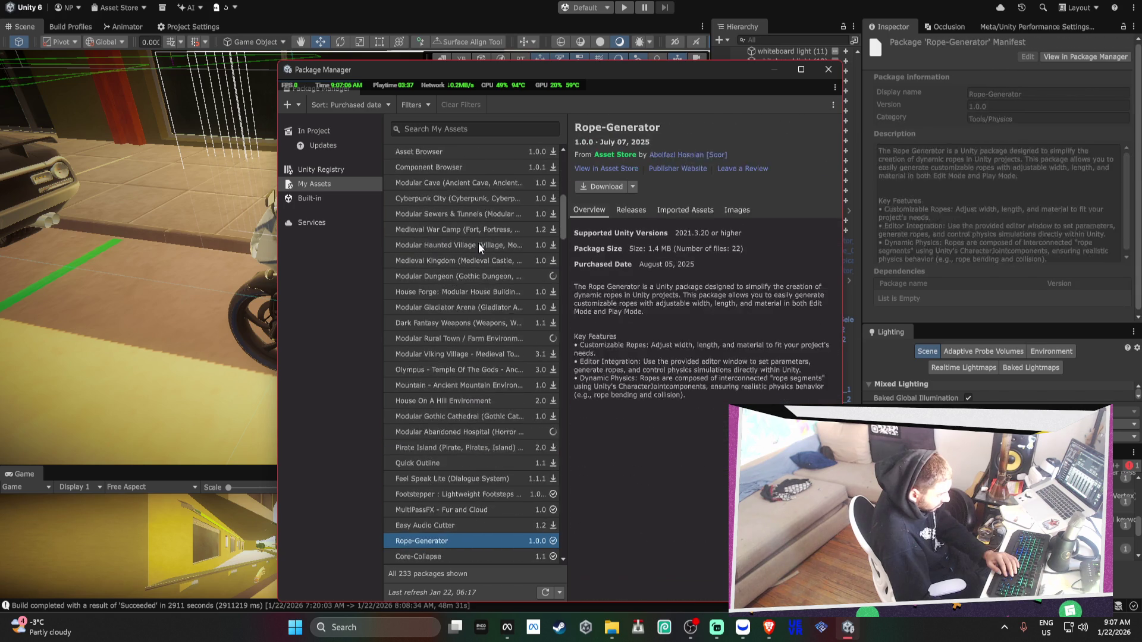
left_click(676, 212)
key("Down")
key("Down")
key("Down")
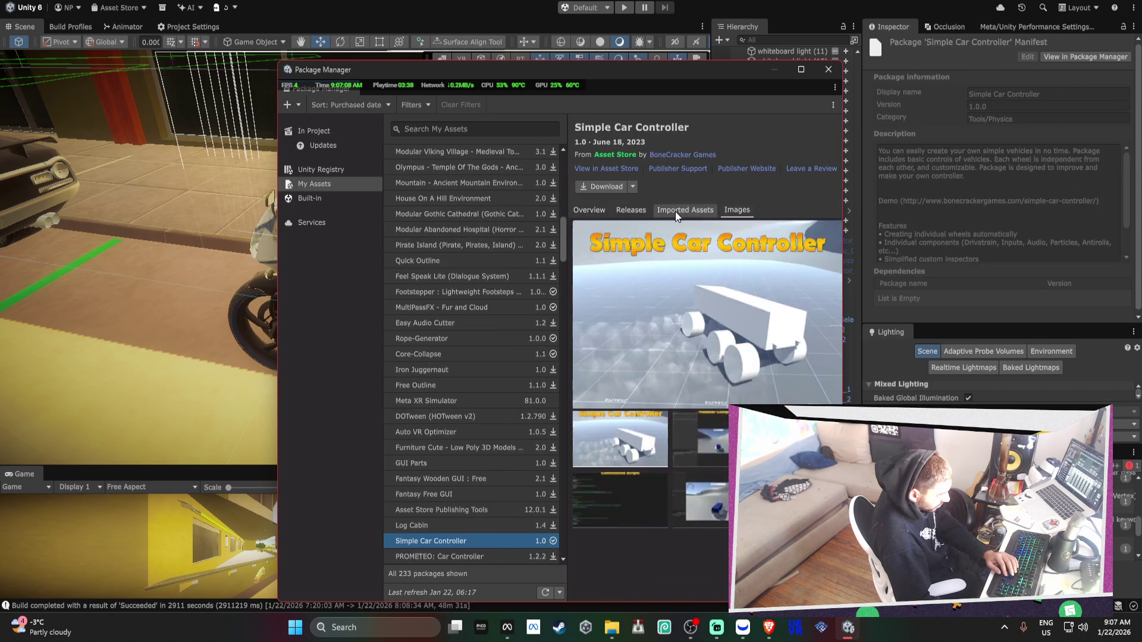
key("Up")
key("Up")
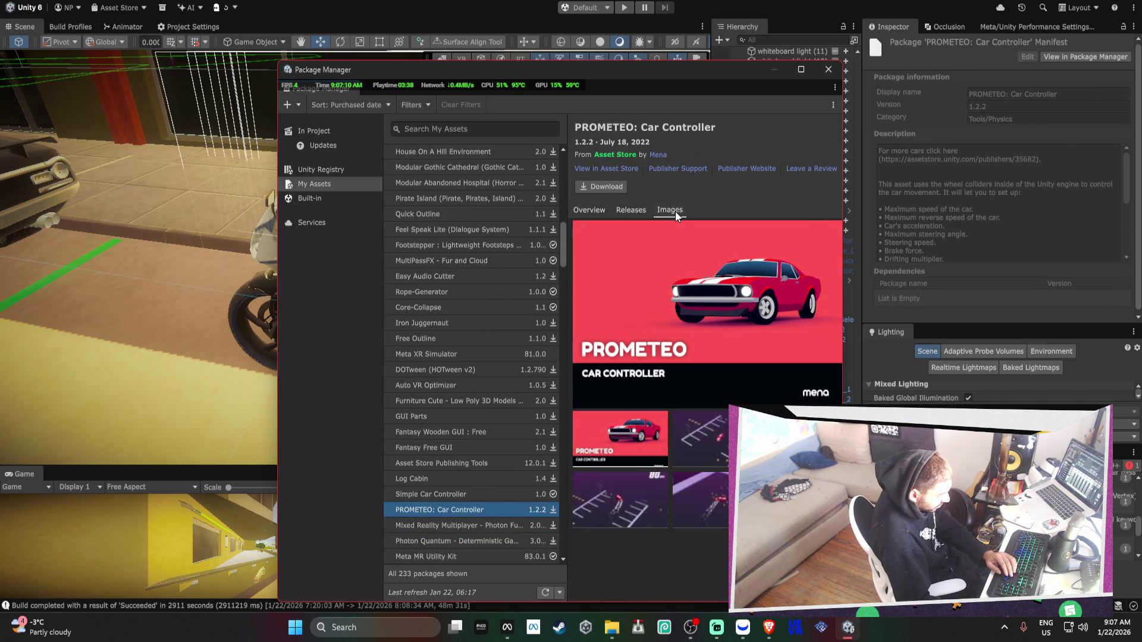
key("Up")
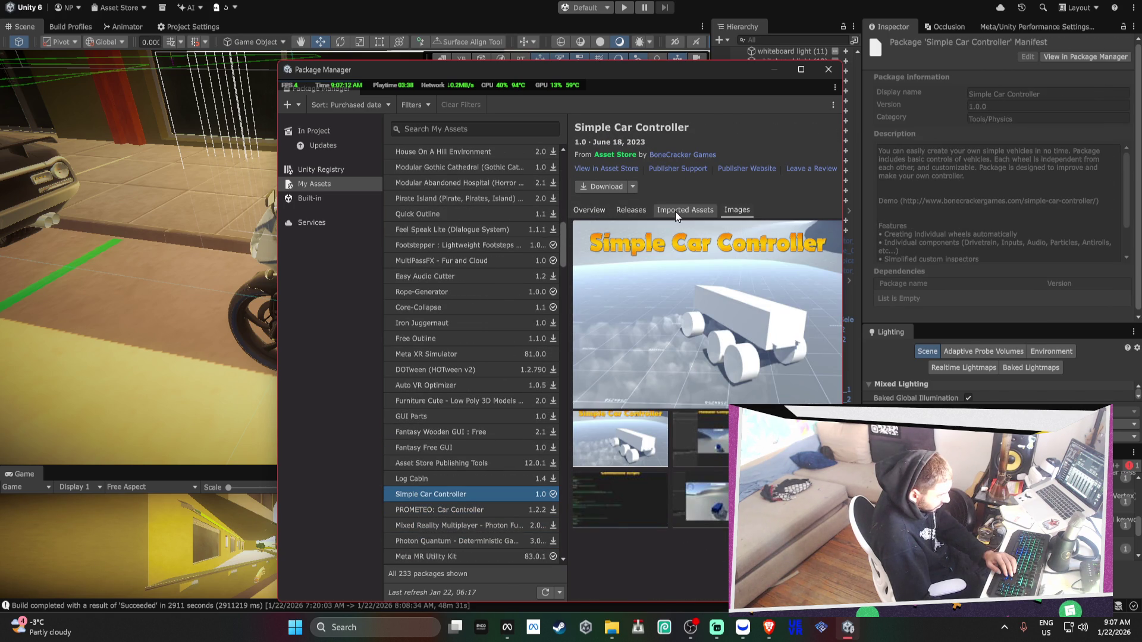
key("Down")
key("Up")
Download Simple Car Controller and PROMETEO: Car Controller
left_click(590, 183)
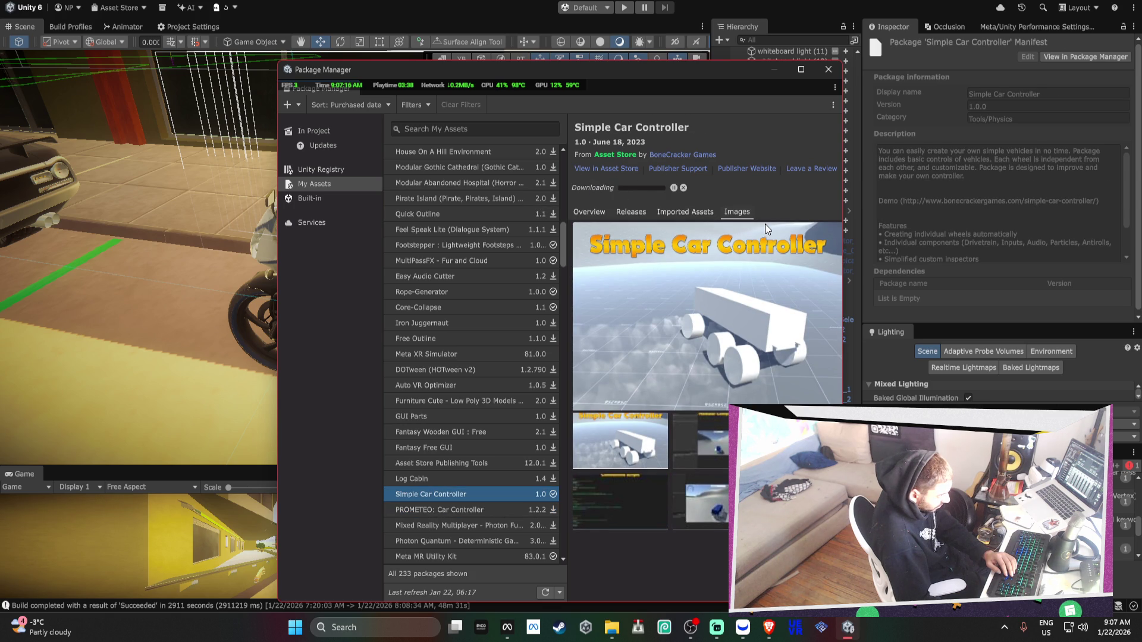
left_click(471, 509)
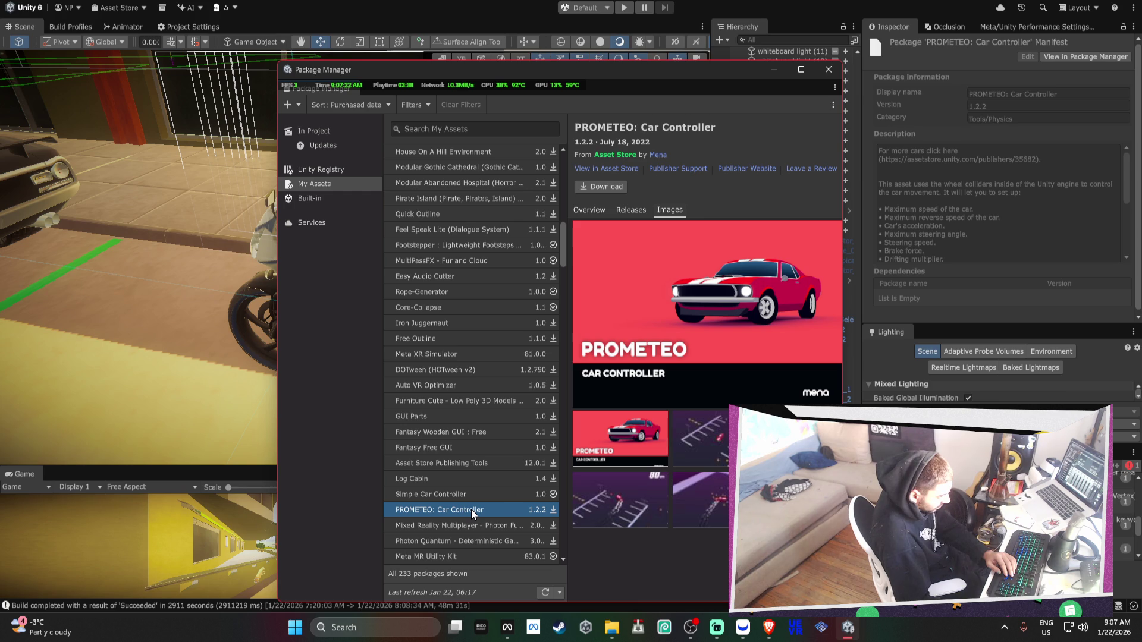
left_click(607, 186)
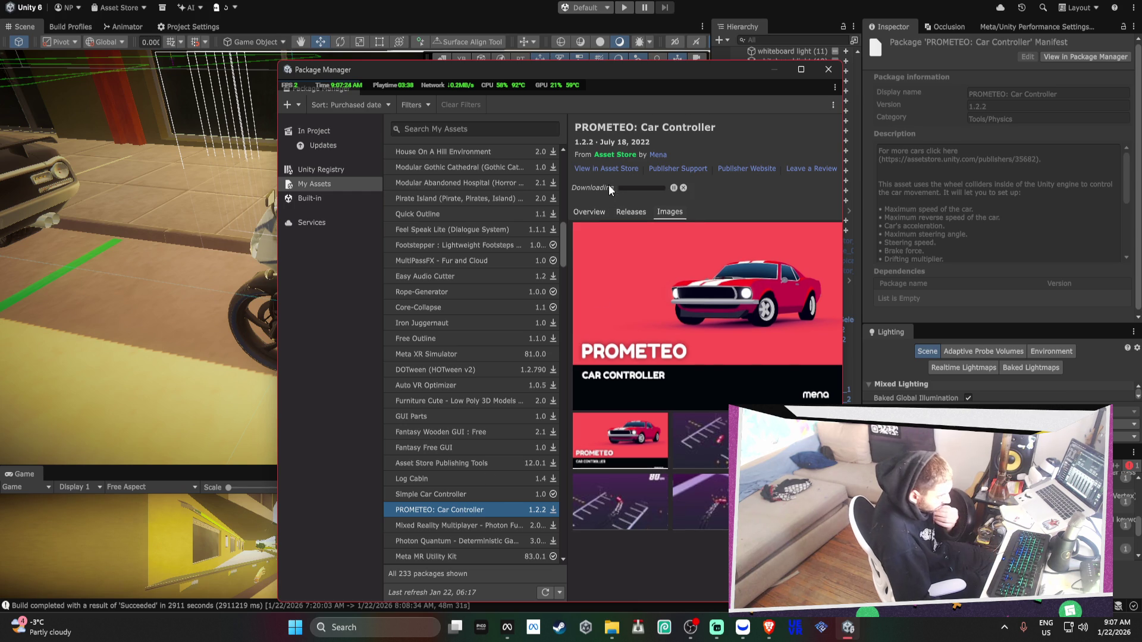
left_click(468, 494)
left_click(468, 505)
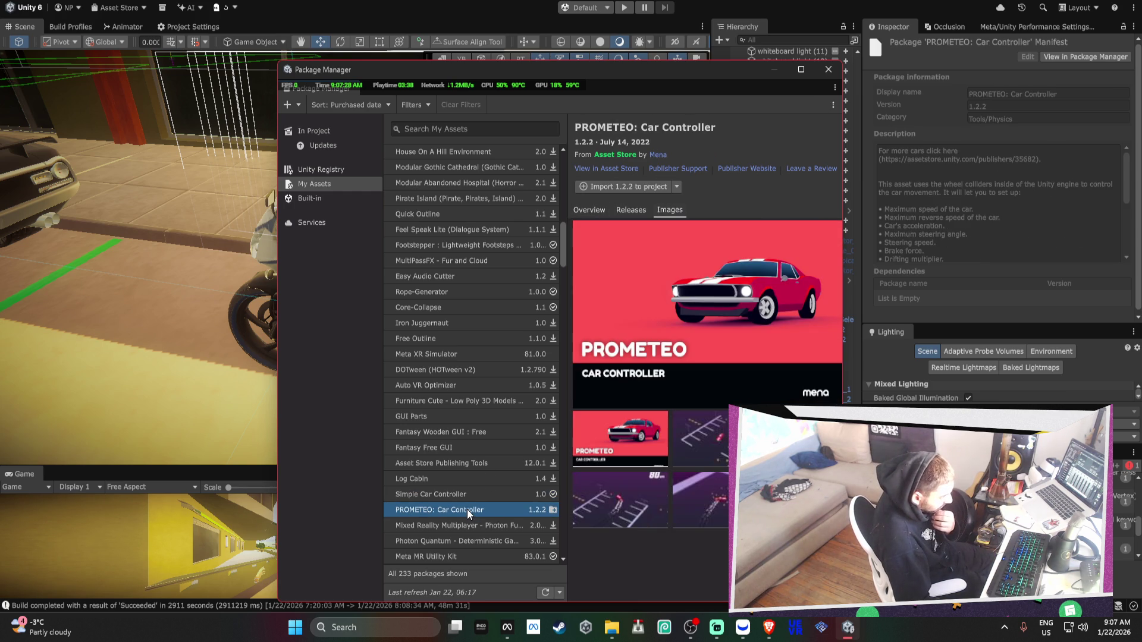
left_click(469, 500)
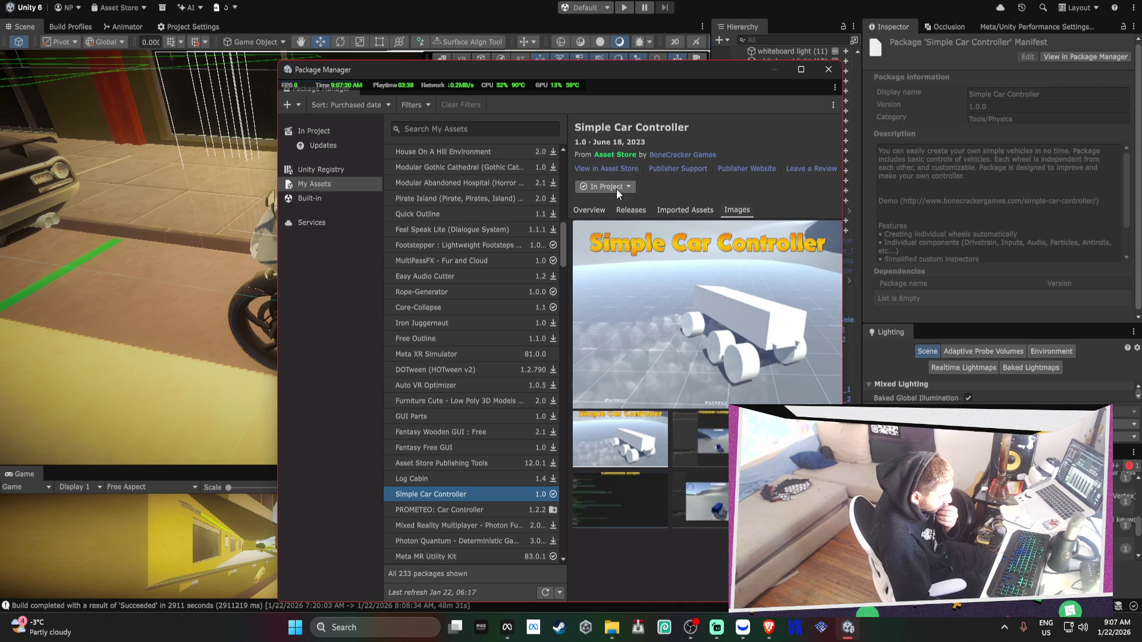
Check Simple Car Controller's options, then start importing PROMETEO: Car Controller
left_click(618, 192)
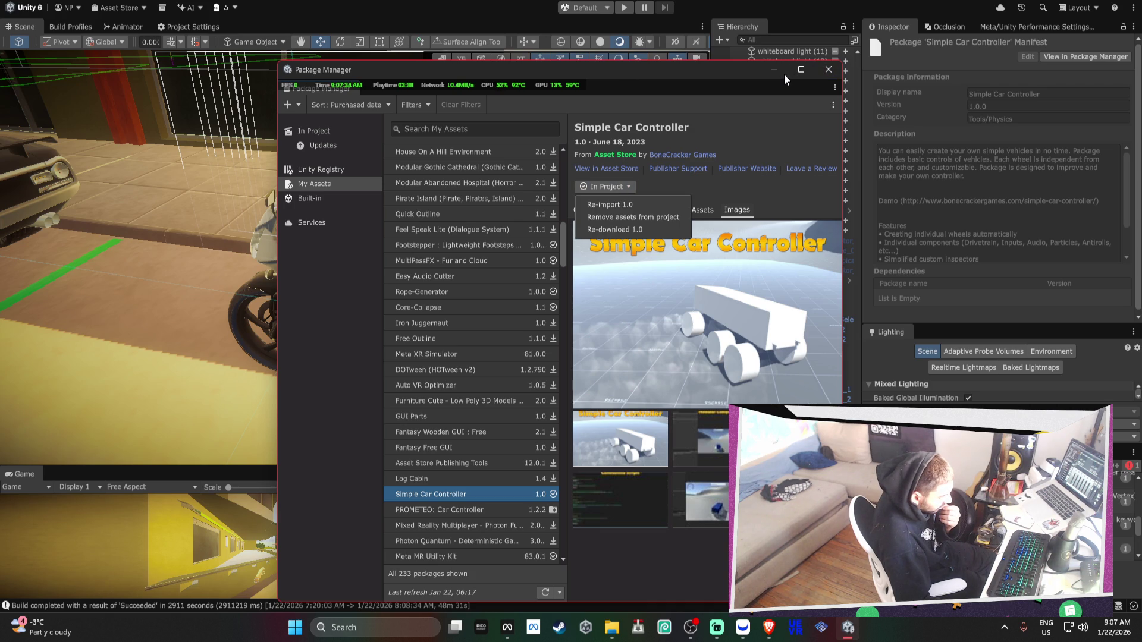
left_click(533, 539)
left_click(517, 509)
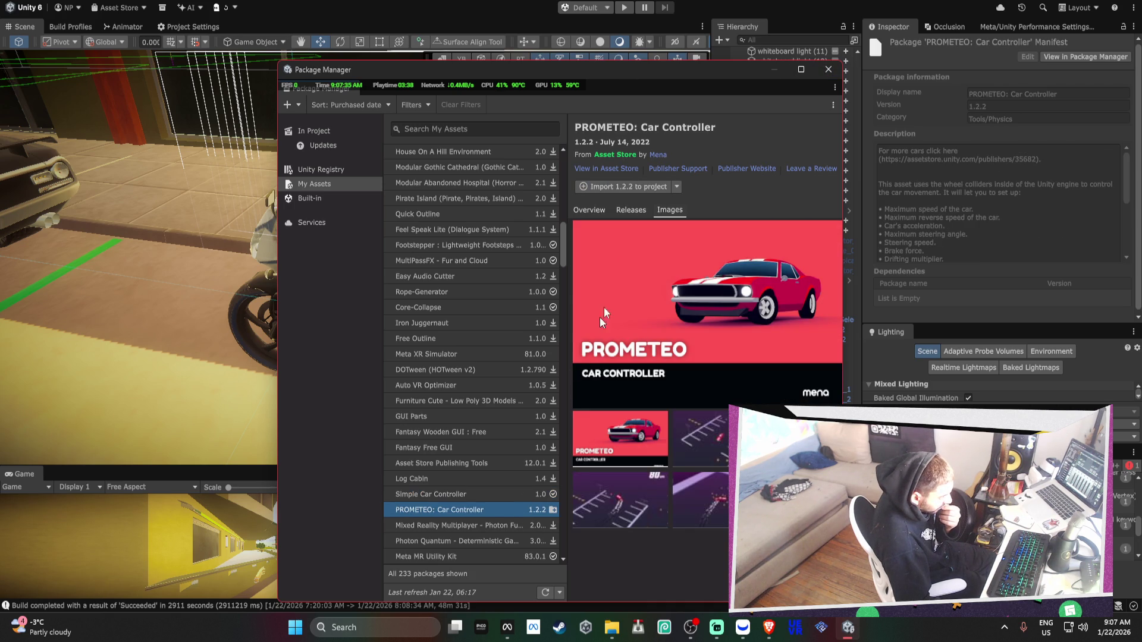
left_click(648, 186)
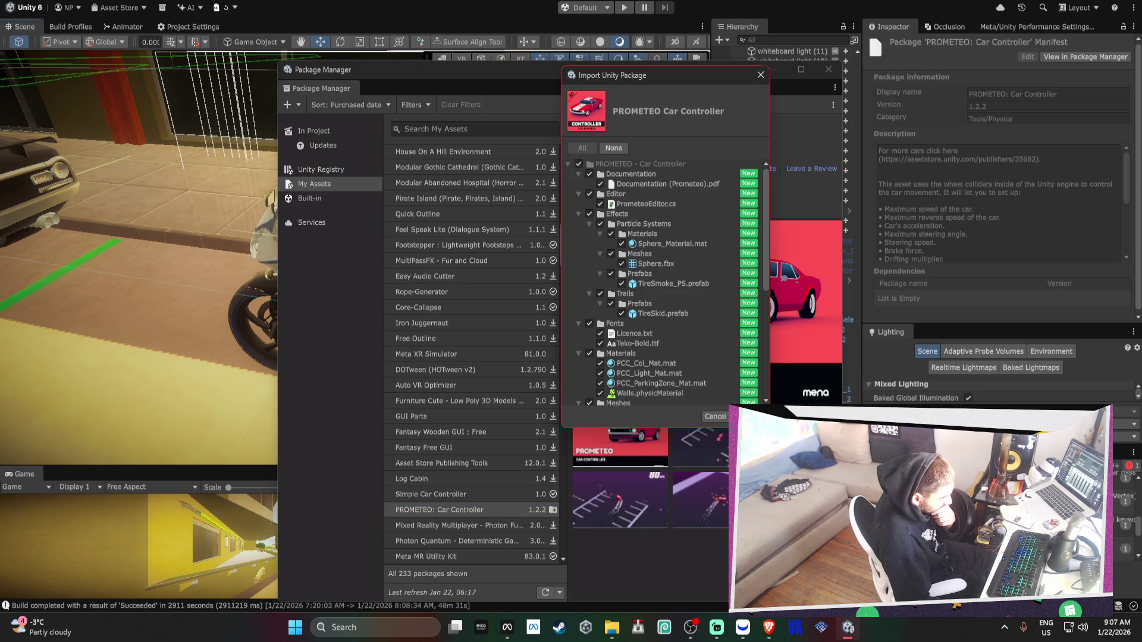
left_click(750, 416)
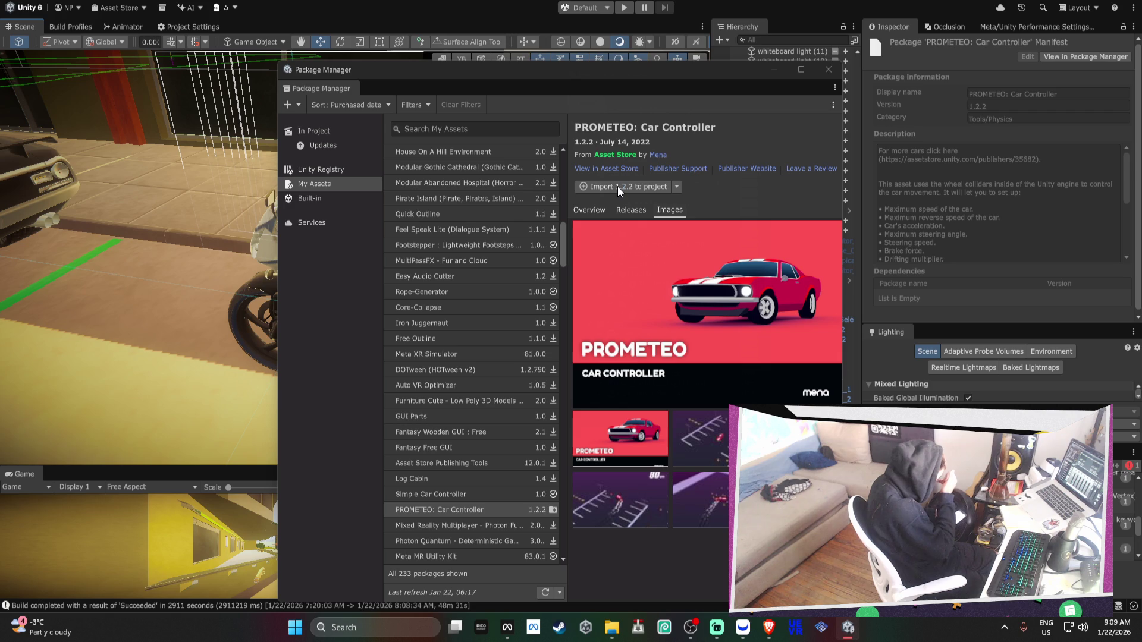
Import PROMETEO: Car Controller 1.2.2 into the project
left_click(617, 186)
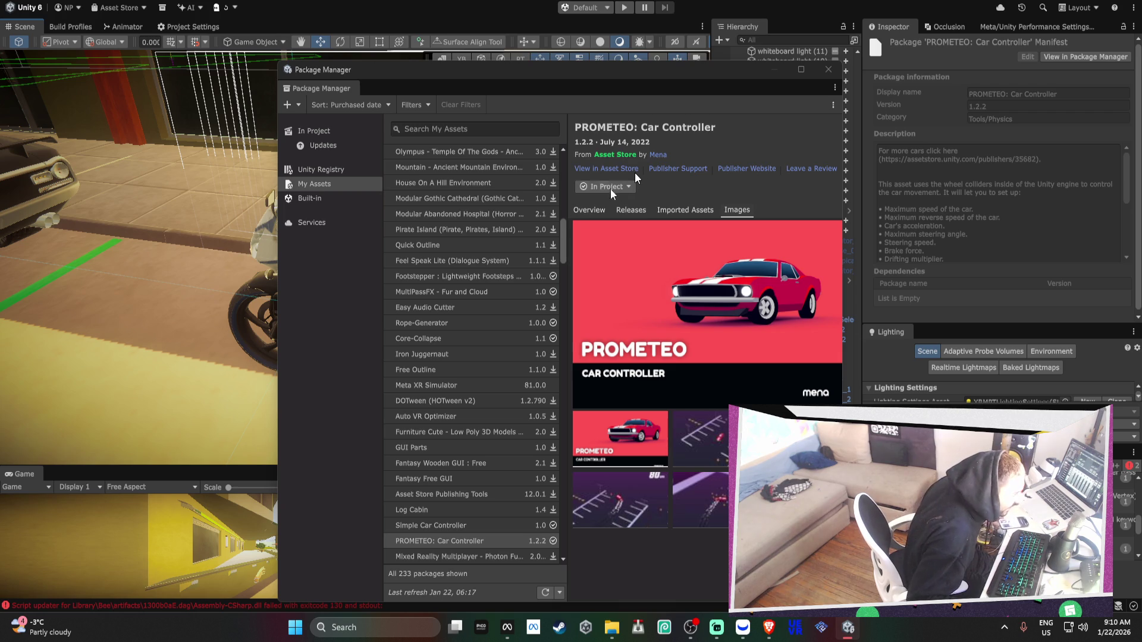
Scroll down the purchased assets list and focus the asset search field
scroll(516, 302, "down", 3)
scroll(515, 301, "down", 3)
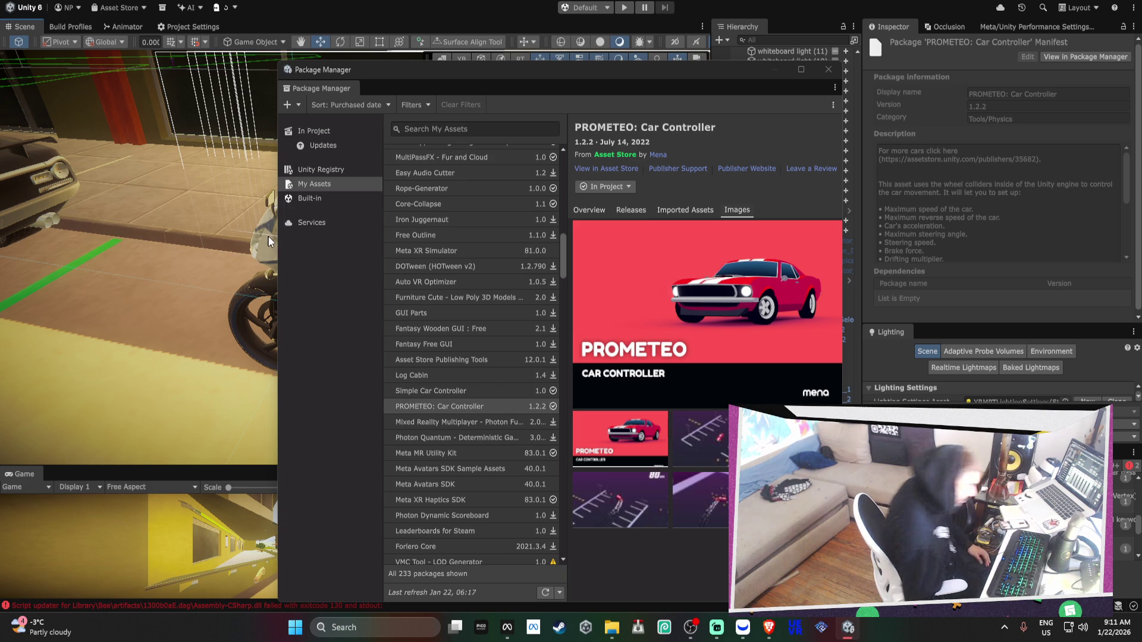
scroll(409, 438, "down", 1)
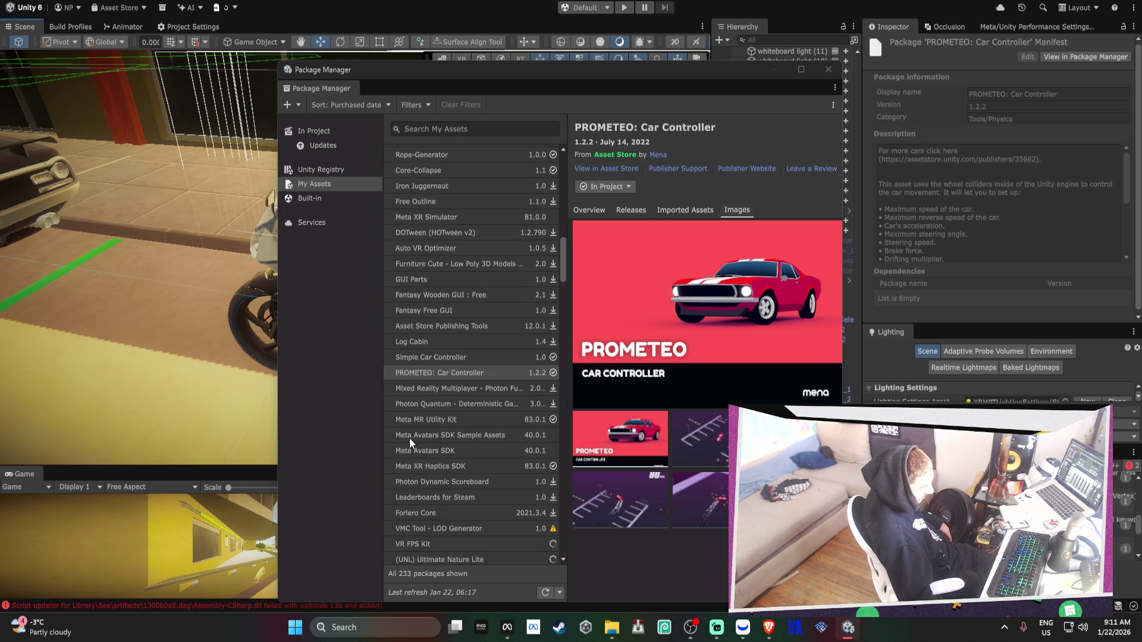
scroll(444, 438, "down", 1)
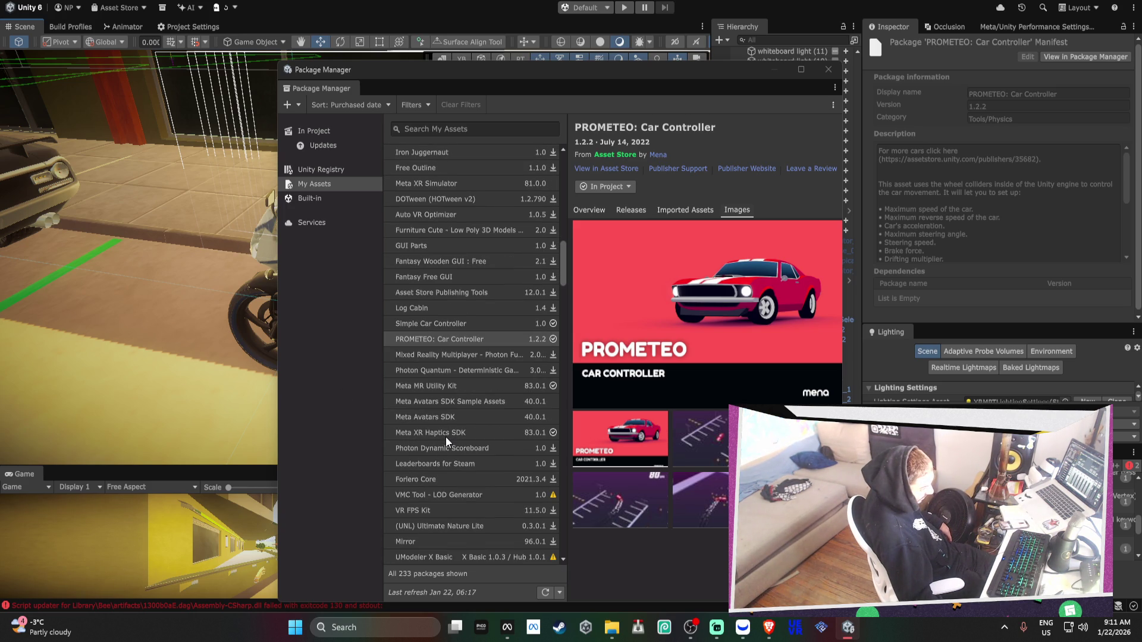
scroll(445, 437, "down", 2)
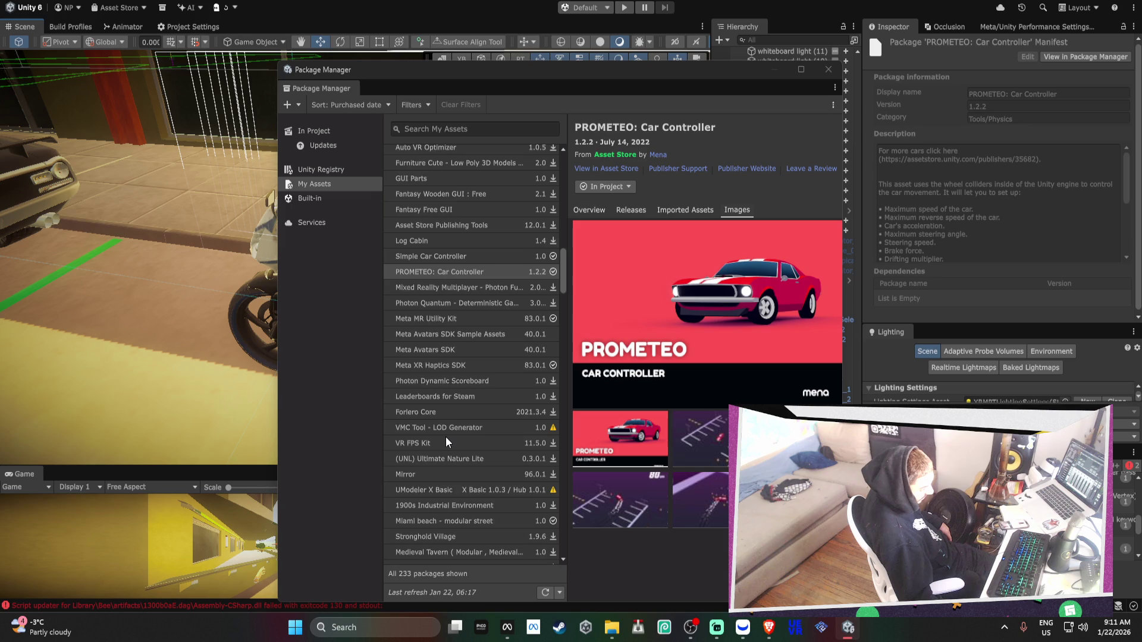
scroll(445, 436, "down", 2)
left_click(470, 129)
Search 'pro', start importing Vehicle Physics Pro 1.7, and install its required dependencies
type("pro")
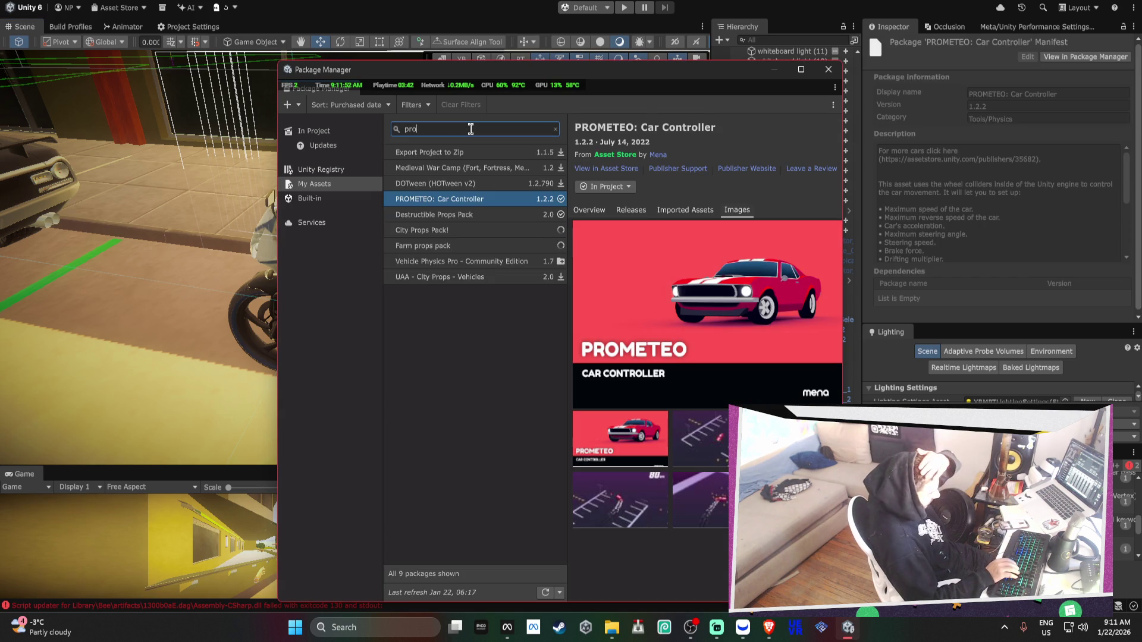
left_click(482, 262)
left_click(617, 186)
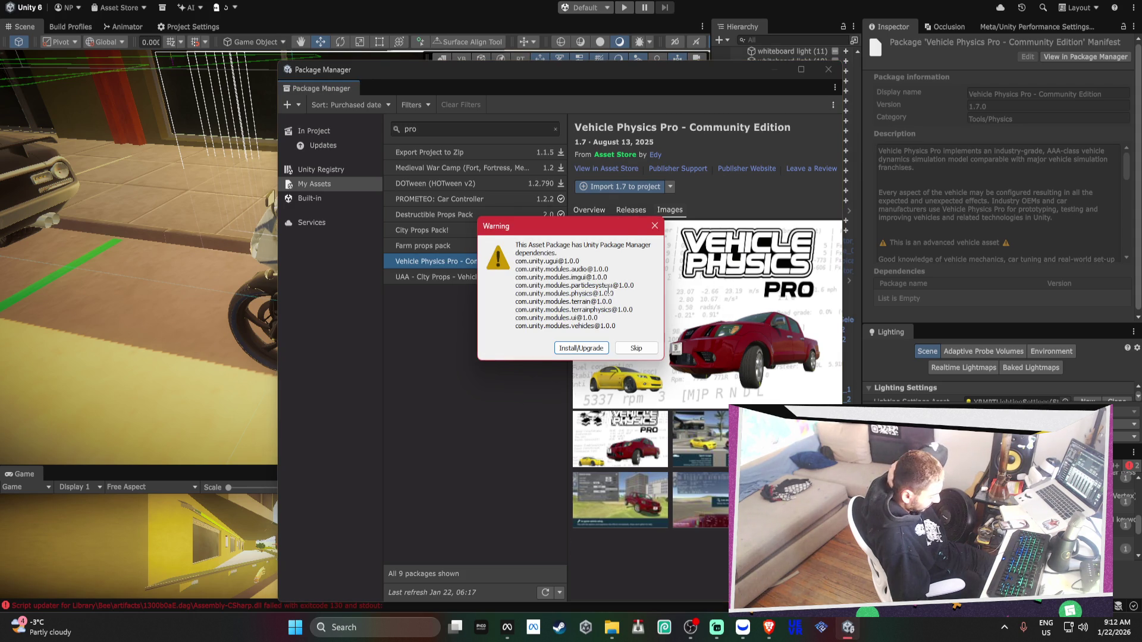
left_click(583, 351)
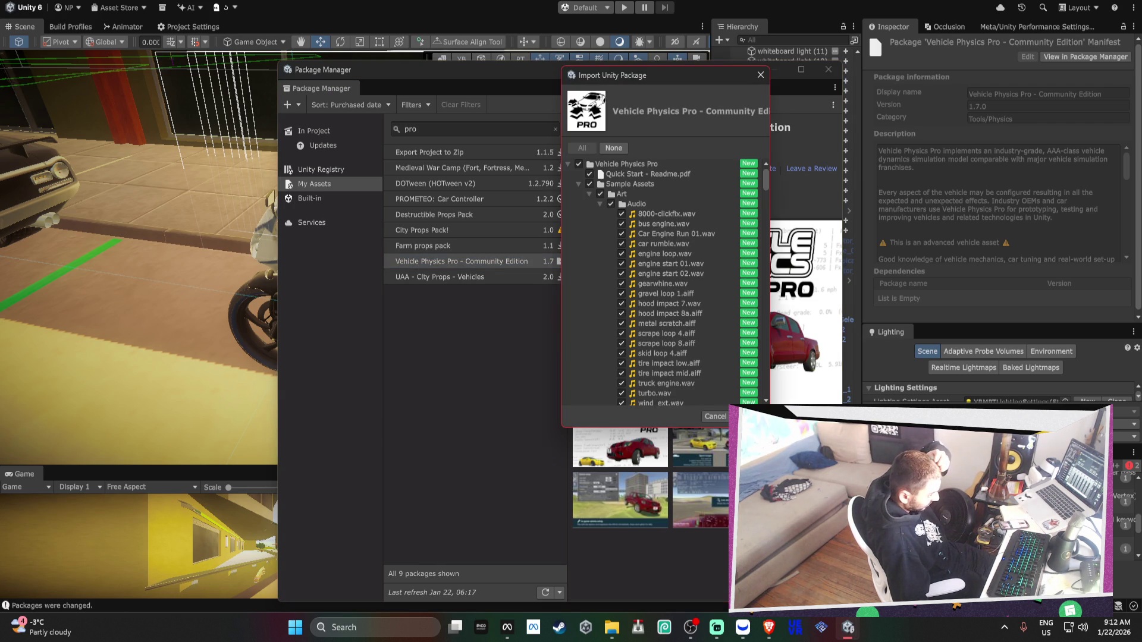
Import all Vehicle Physics Pro - Community Edition files from the Import Unity Package dialog
left_click(750, 416)
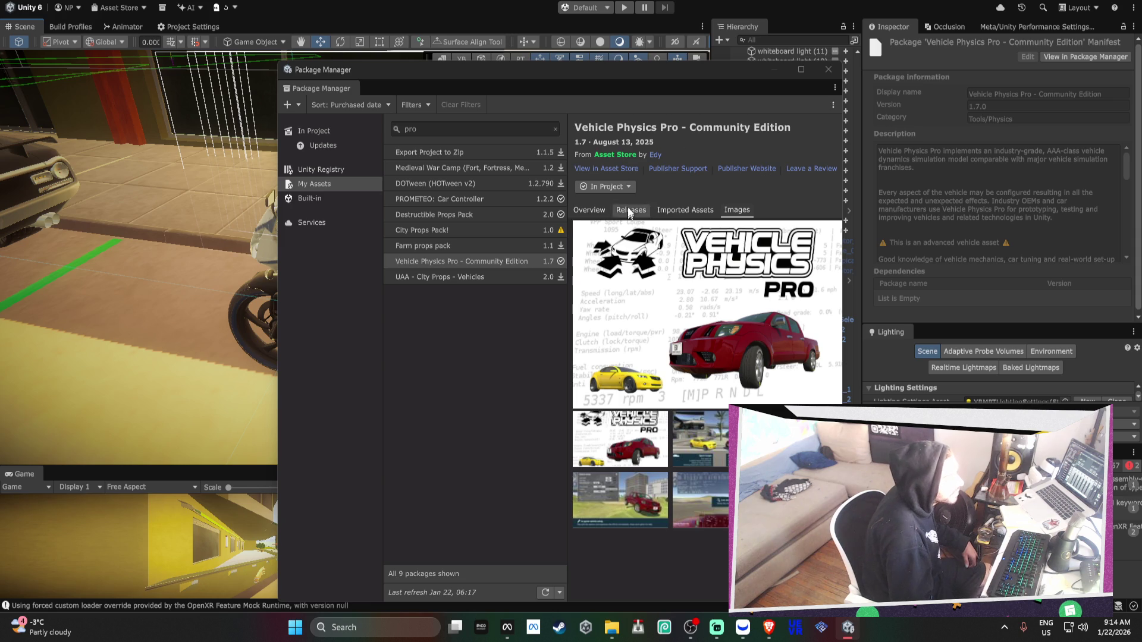
Close the Package Manager and select the motorcycle in the scene
left_click(828, 69)
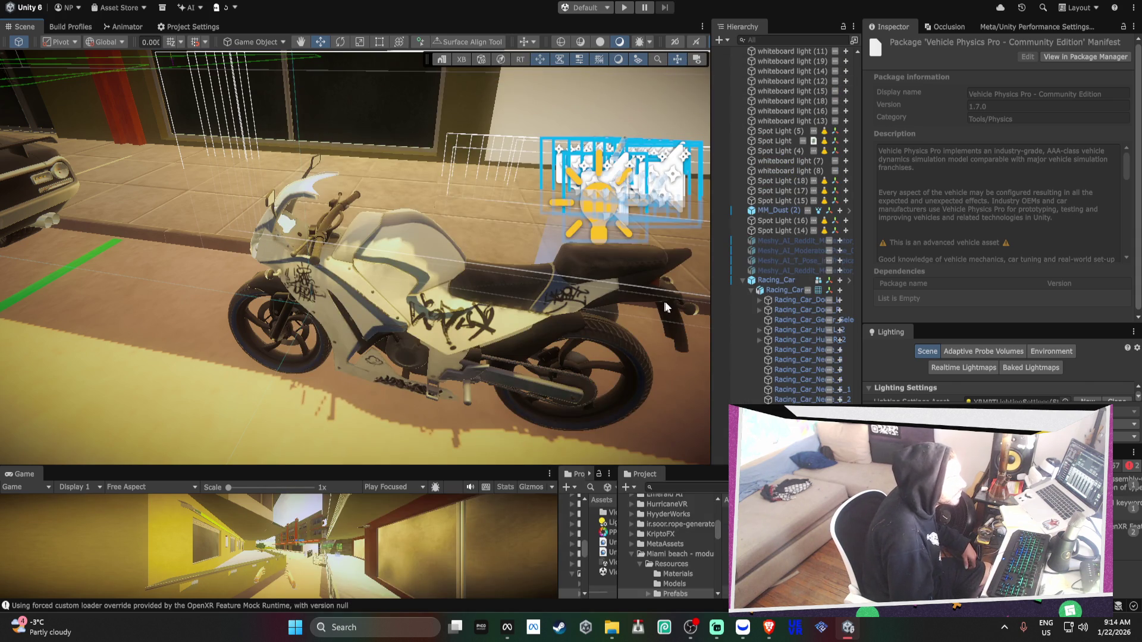
left_click(481, 283)
scroll(1097, 241, "down", 2)
scroll(1092, 238, "down", 1)
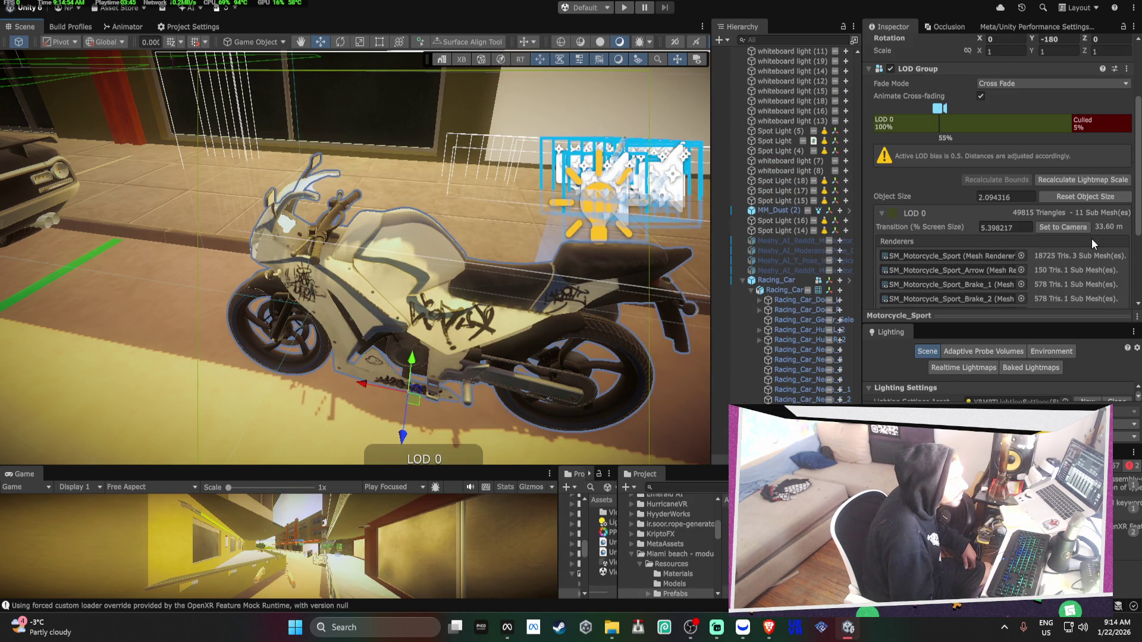
scroll(1091, 238, "down", 1)
Open SM_Motorcycle_Sport's mesh import settings, showing Mesh Compression Off and Optimize Mesh Everything
double_click(933, 224)
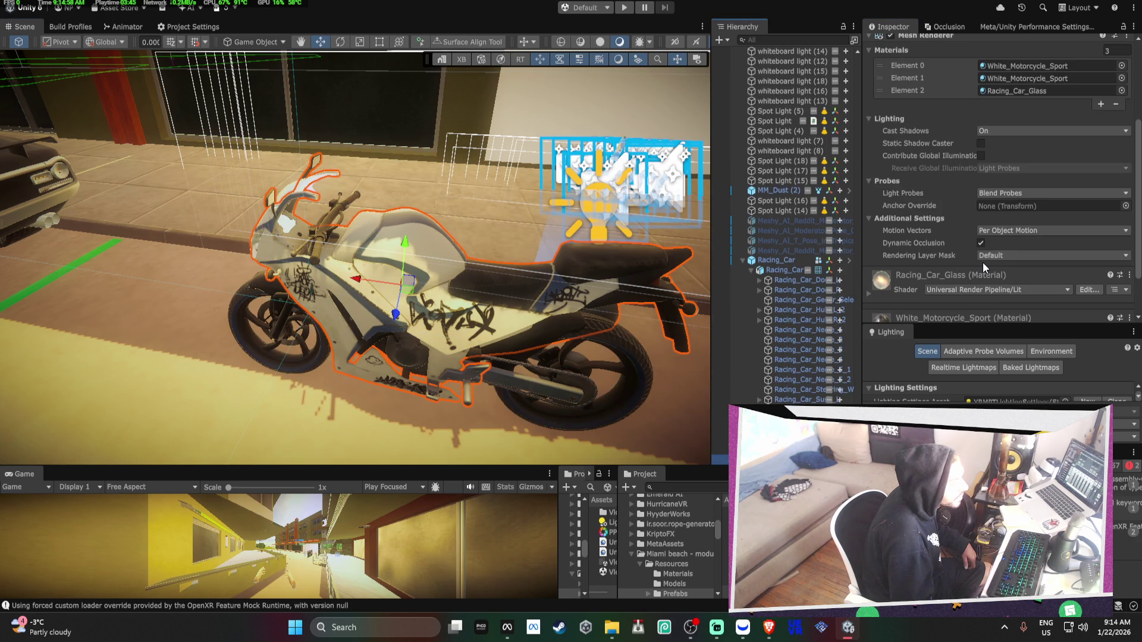
scroll(983, 262, "up", 3)
scroll(1022, 124, "up", 1)
scroll(1019, 137, "down", 1)
left_click(1000, 120)
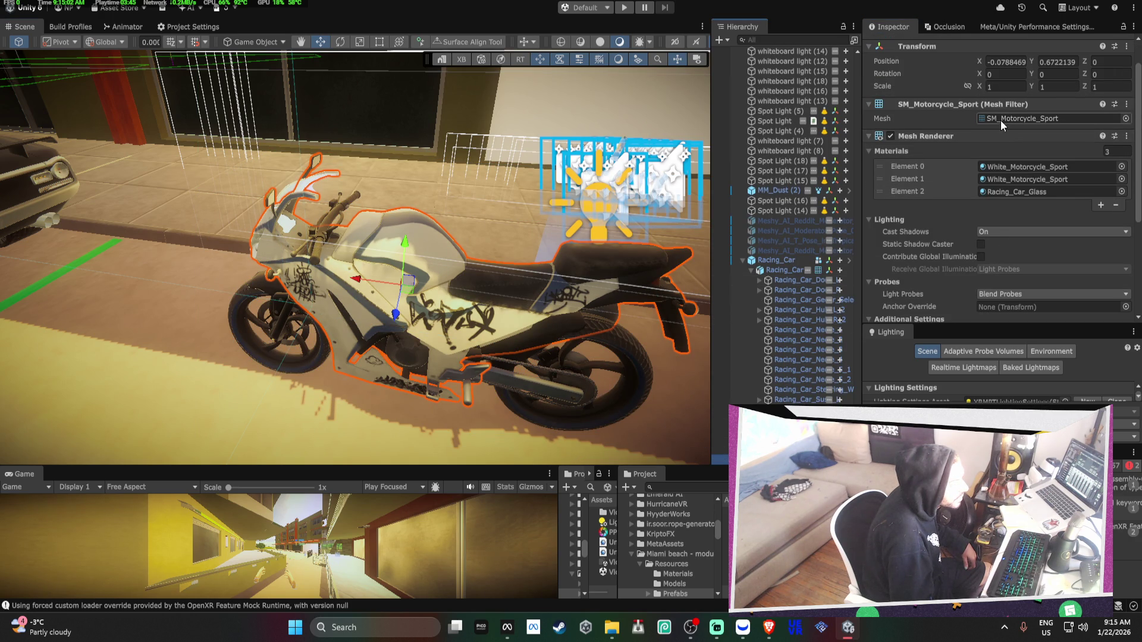
left_click(1011, 118)
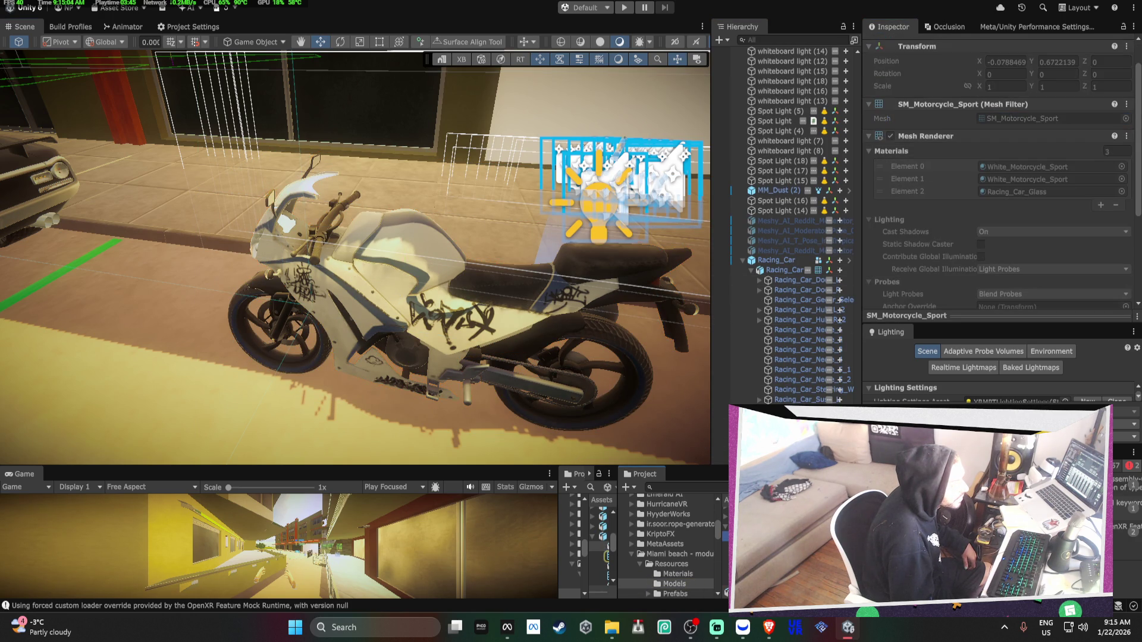
scroll(985, 202, "down", 3)
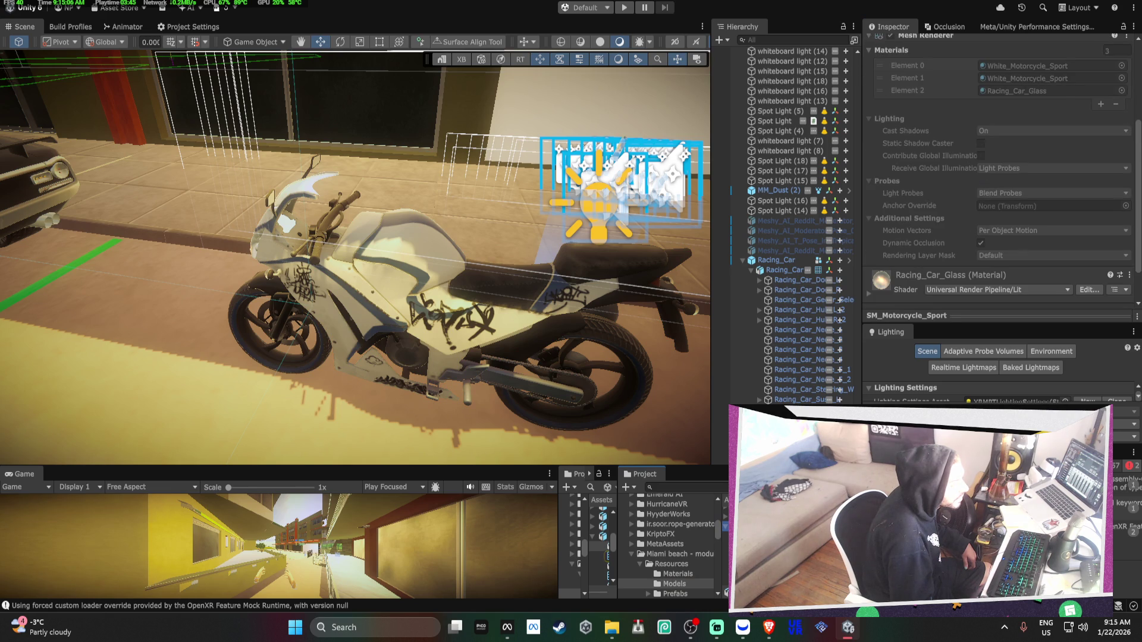
scroll(975, 167, "down", 10)
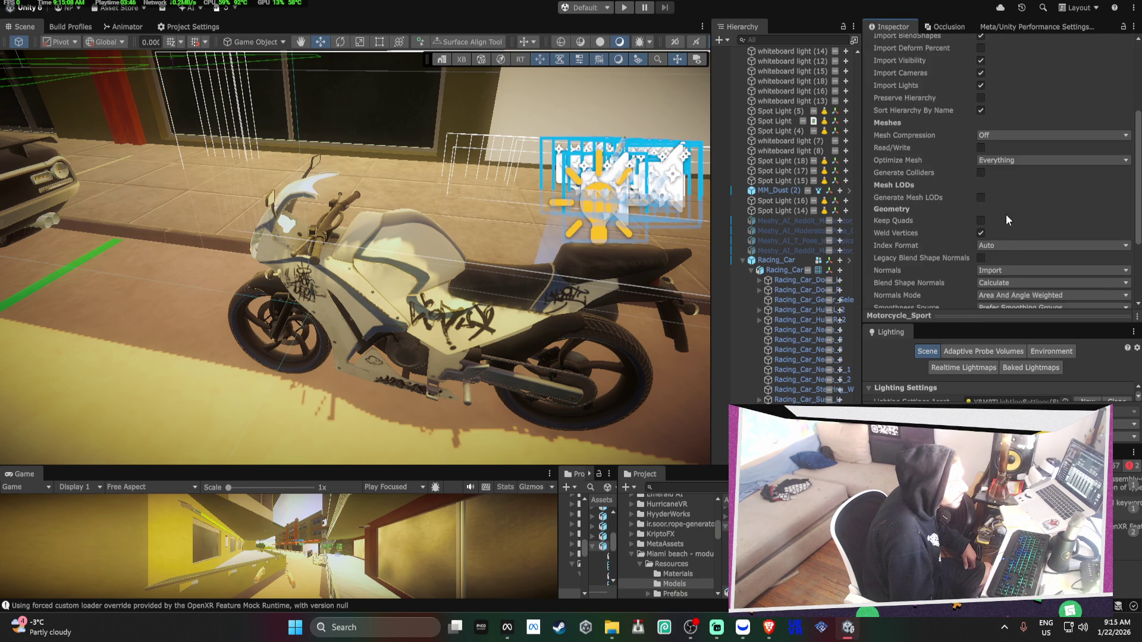
Enable Generate Mesh LODs and Limit LODs, keep Mesh Compression Off, and apply to reimport Motorcycle_Sport.fbx
left_click(982, 230)
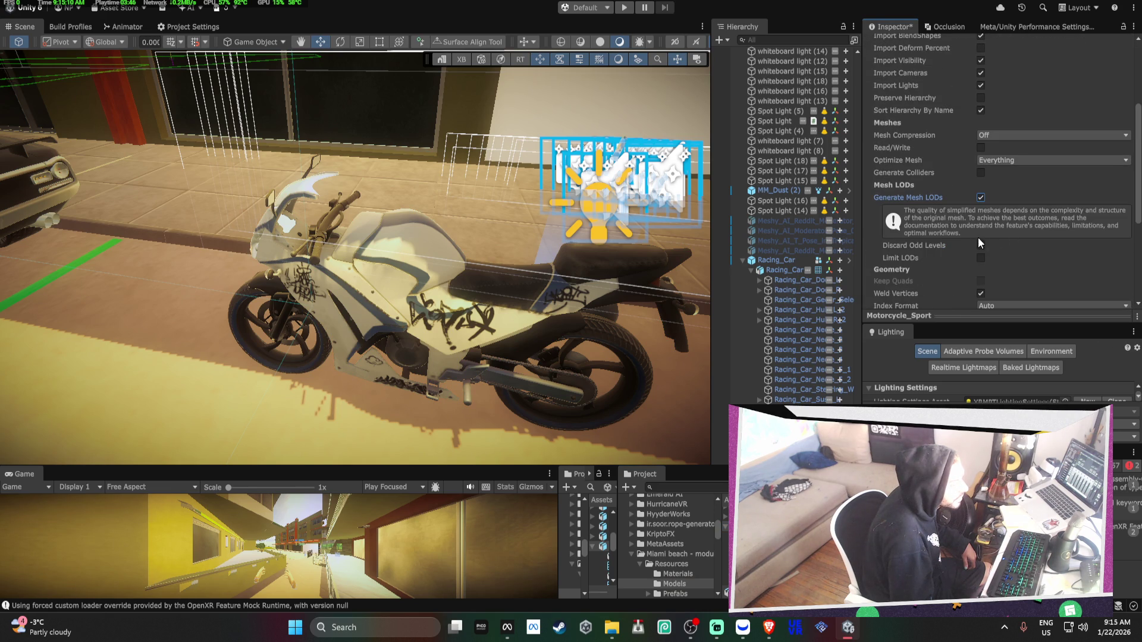
left_click(979, 260)
scroll(1011, 255, "down", 5)
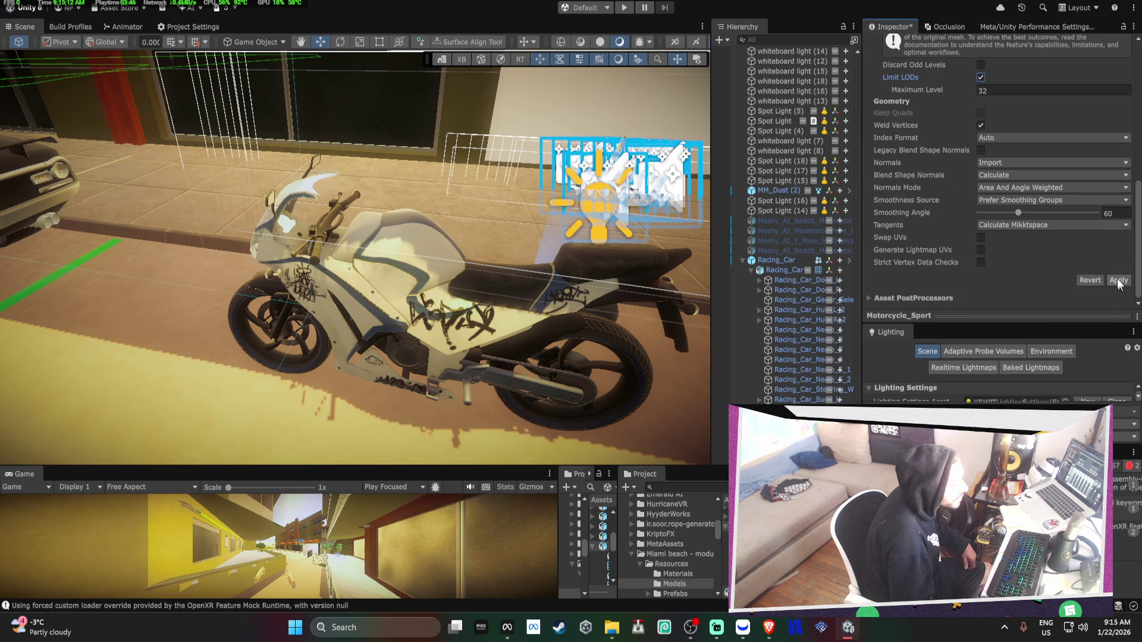
scroll(1000, 155, "up", 10)
left_click(1000, 190)
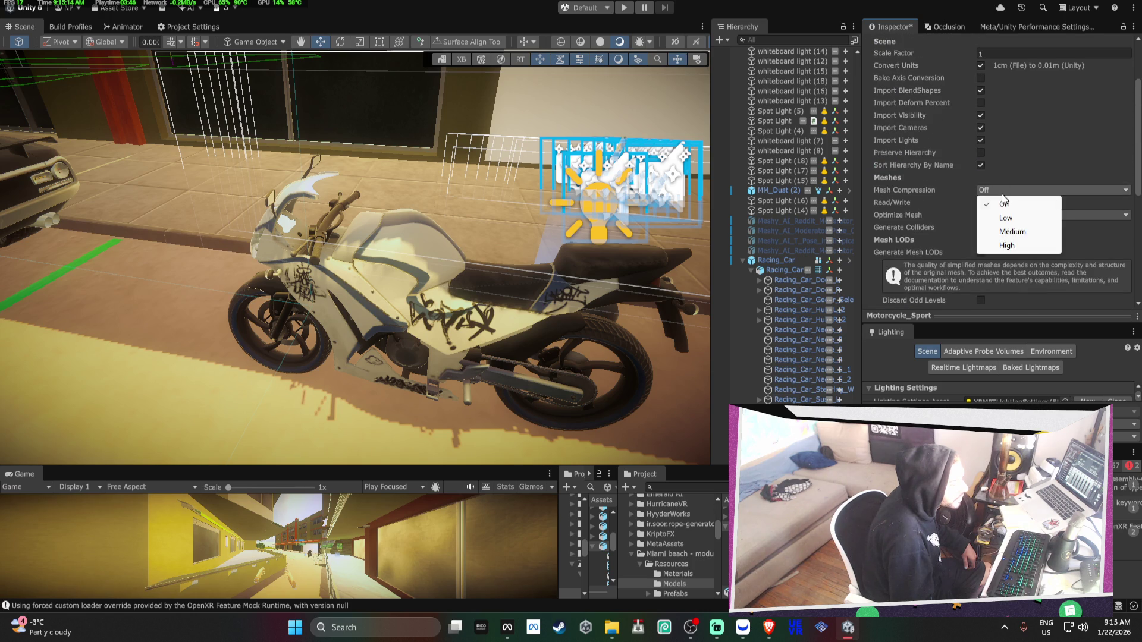
left_click(1011, 231)
scroll(1011, 231, "down", 8)
left_click(1119, 280)
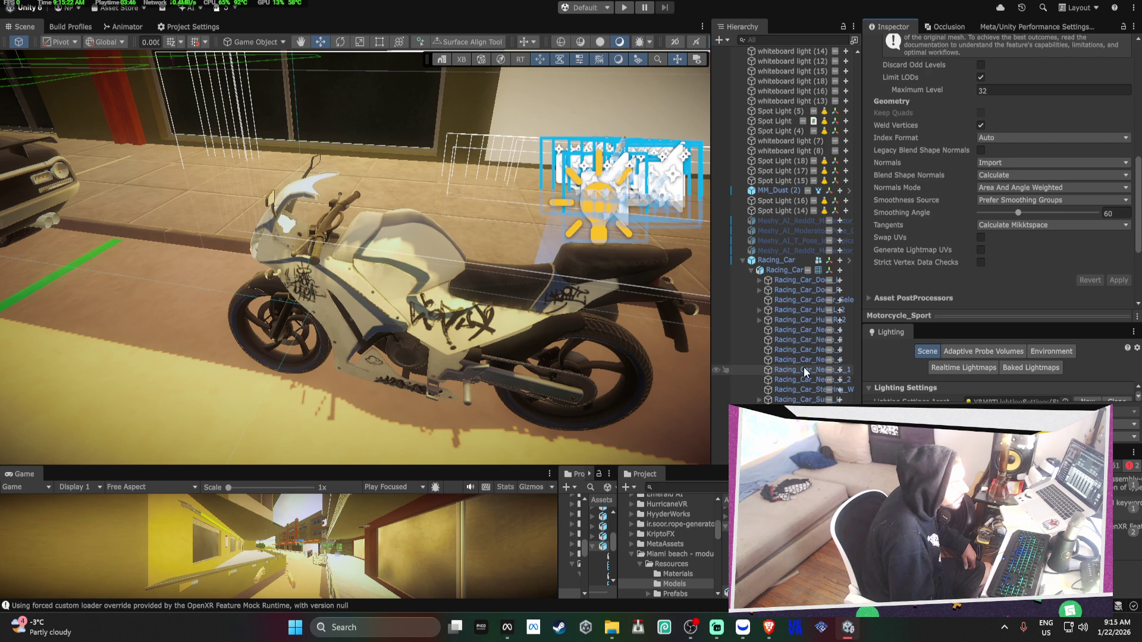
left_click(783, 260)
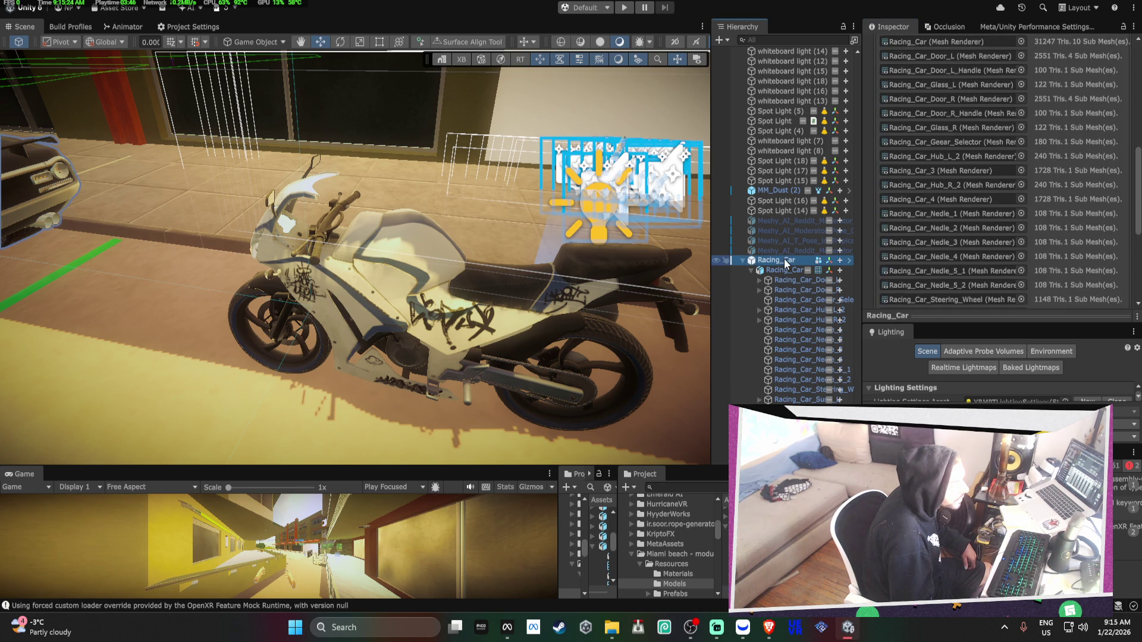
Collapse Racing_Car's LOD 0 list, then inspect the motorcycle's LOD Group: Mesh LOD on LOD 0, 49815 triangles
scroll(1007, 263, "up", 3)
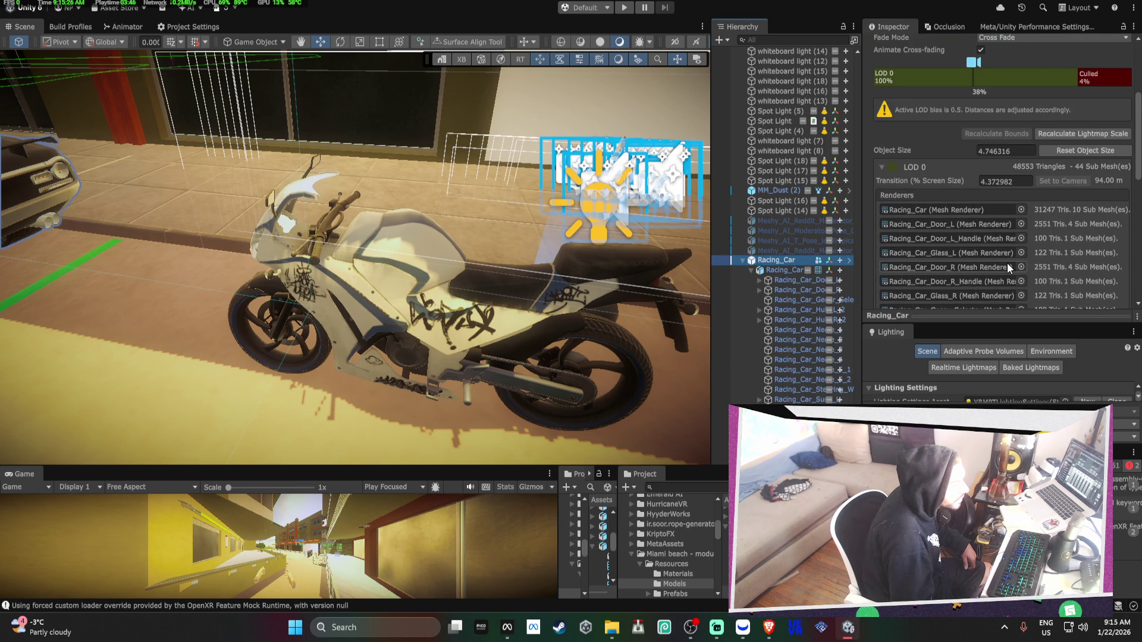
left_click(882, 167)
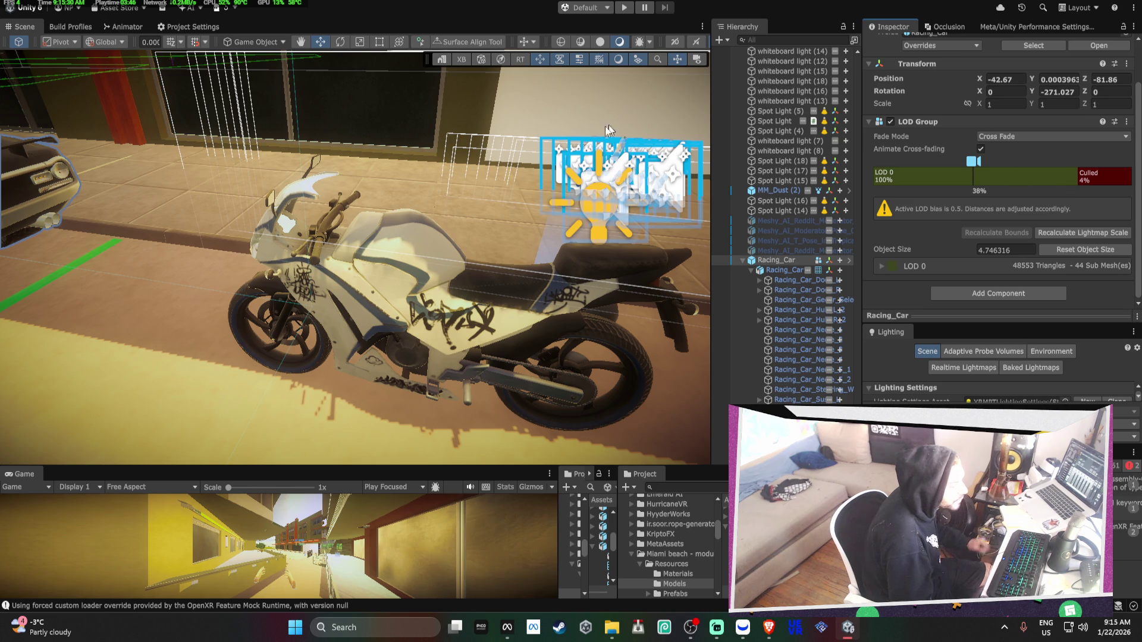
left_click(423, 238)
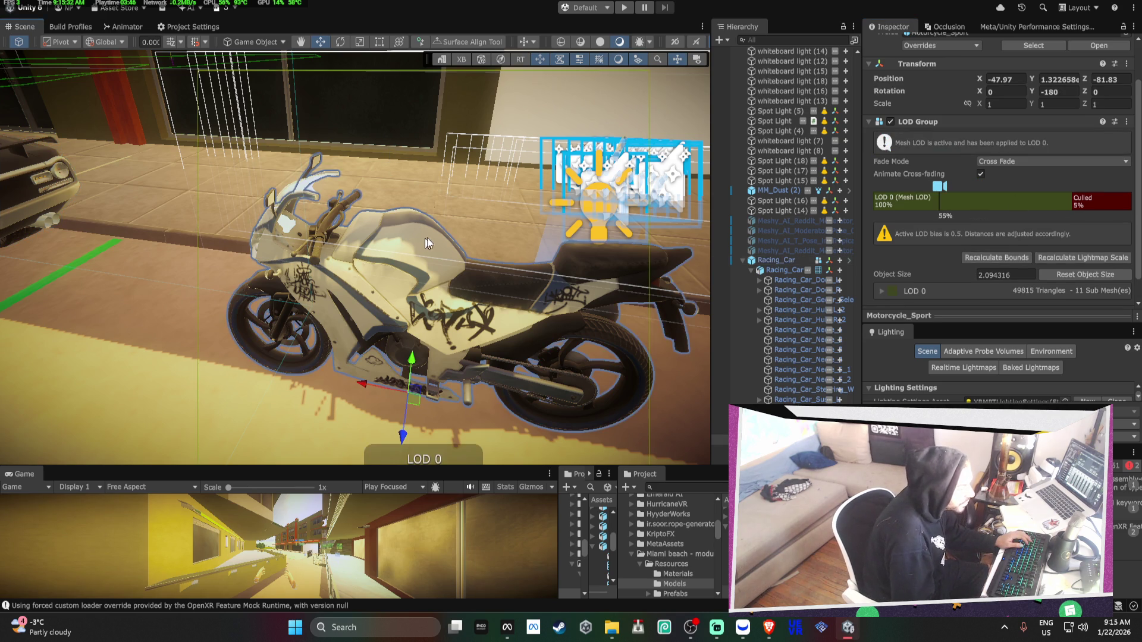
mouse_move(335, 195)
left_mouse_down()
mouse_move(393, 174)
mouse_move(382, 143)
mouse_move(441, 327)
mouse_move(432, 337)
left_mouse_up()
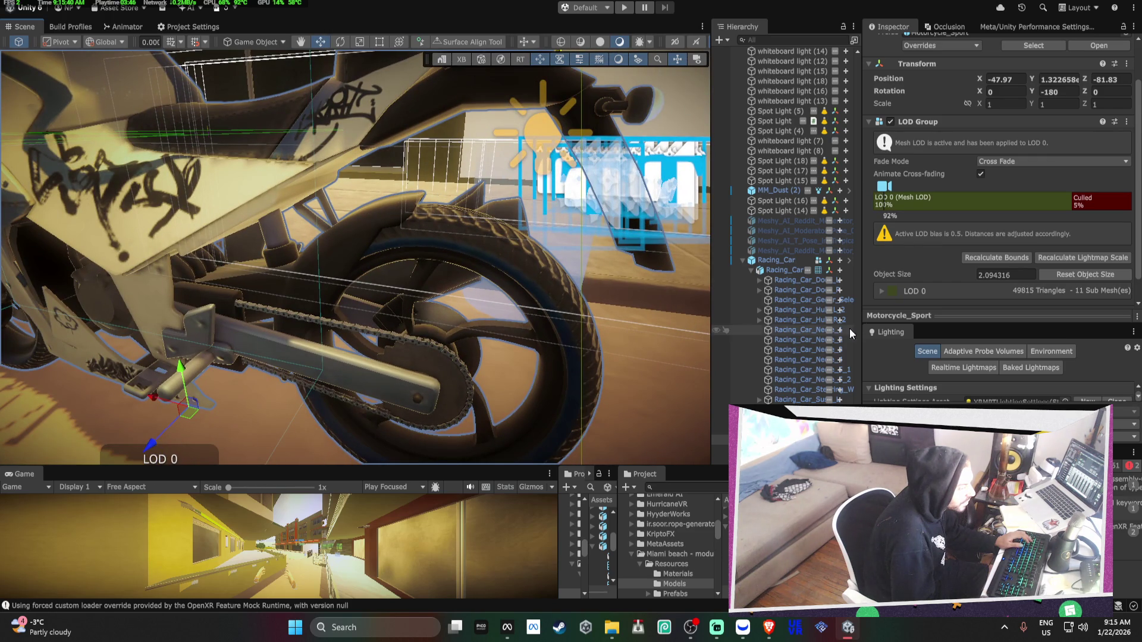
scroll(845, 330, "down", 3)
Frame the SM_Motorcycle_Sport part and raise its LOD Selection Bias, viewing from front and rear
left_click(802, 379)
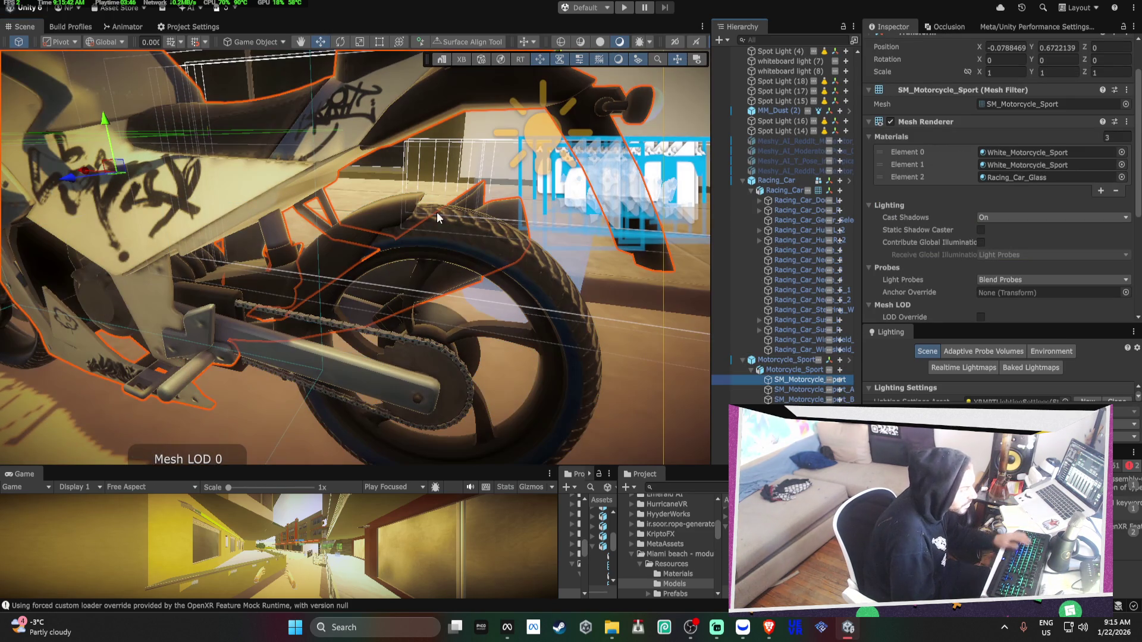
key("f")
scroll(951, 246, "down", 5)
left_click_drag(196, 233, 205, 208)
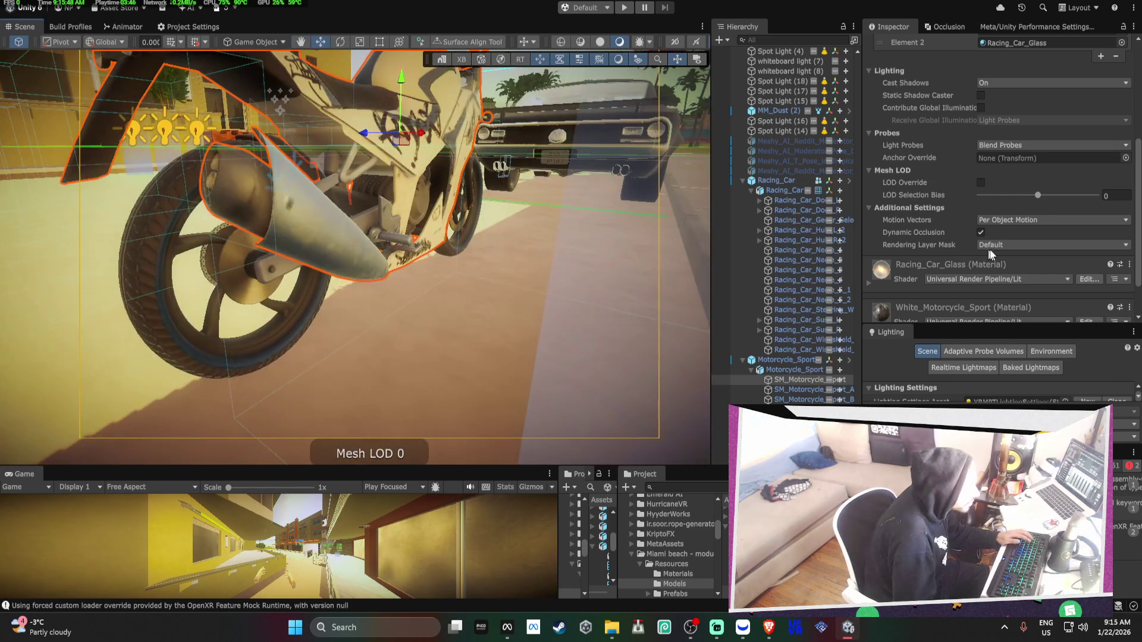
mouse_move(1038, 195)
left_mouse_down()
mouse_move(1061, 209)
mouse_move(1050, 208)
left_mouse_up()
mouse_move(262, 195)
left_mouse_down()
mouse_move(369, 274)
mouse_move(360, 290)
left_mouse_up()
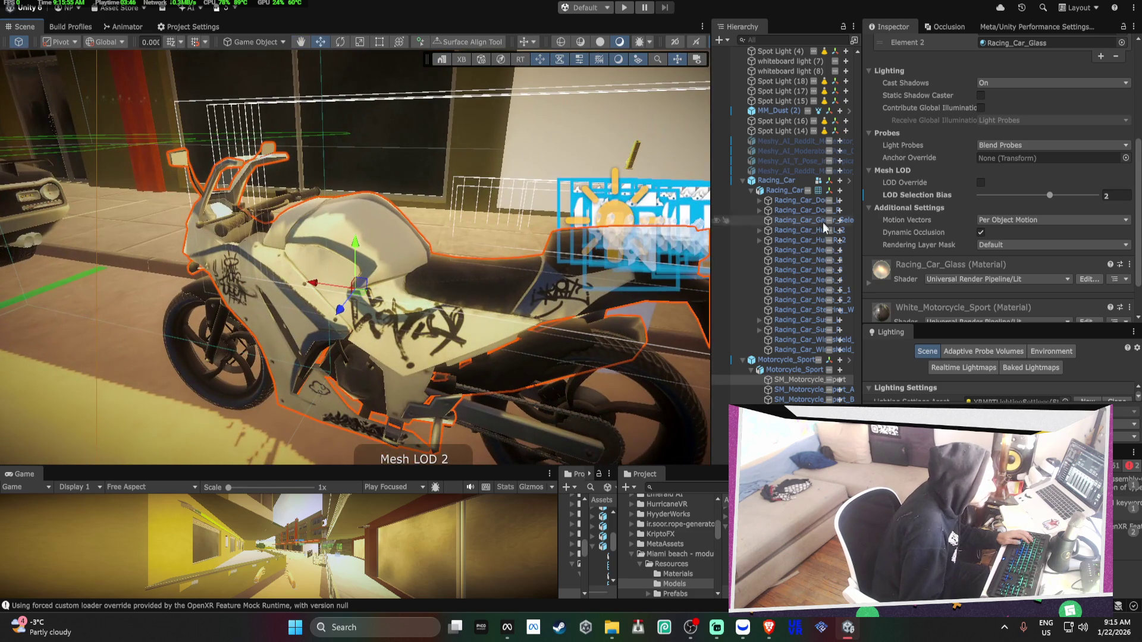
Step through the Arrow and body parts down to the SM_Motorcycle_Sport_Brake_1 part
left_click(816, 390)
scroll(1023, 238, "up", 3)
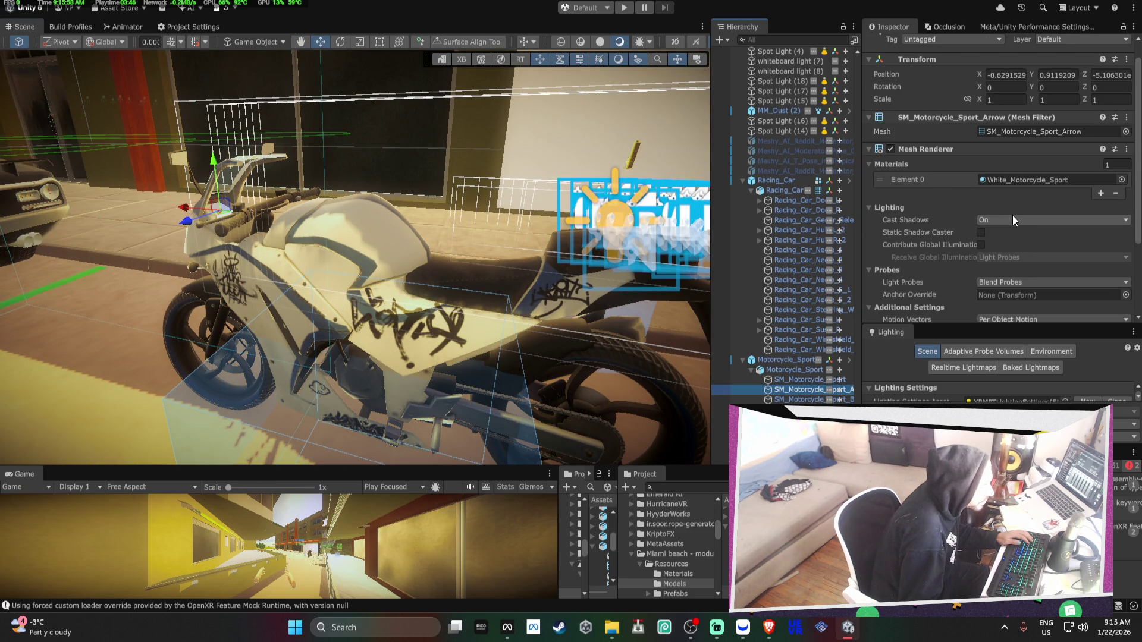
scroll(938, 181, "down", 3)
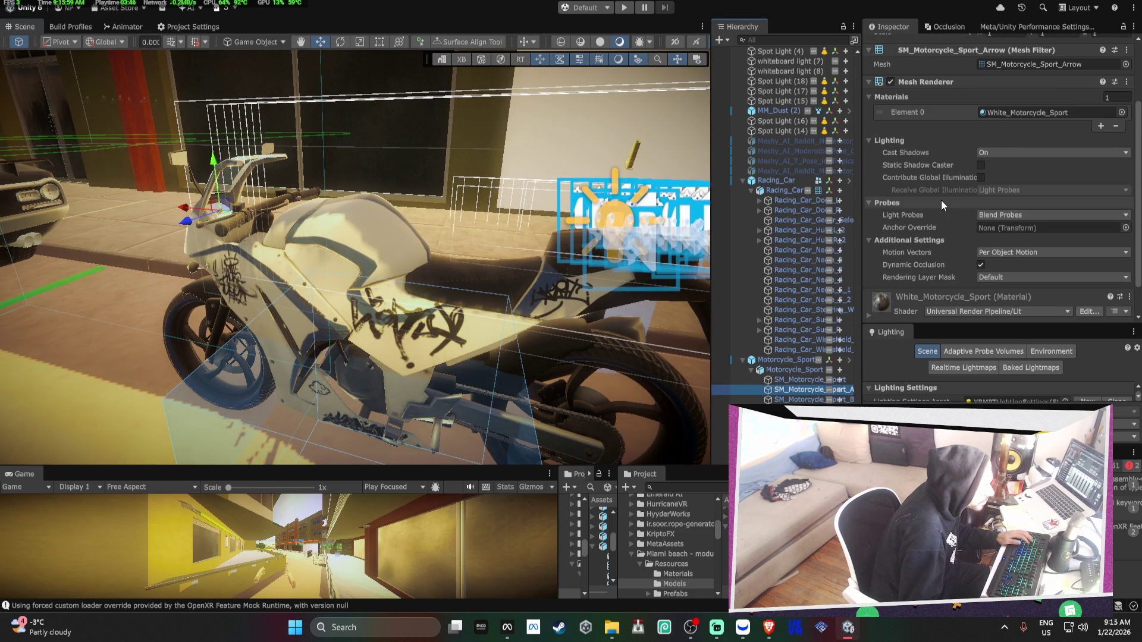
left_click(818, 372)
left_click(800, 379)
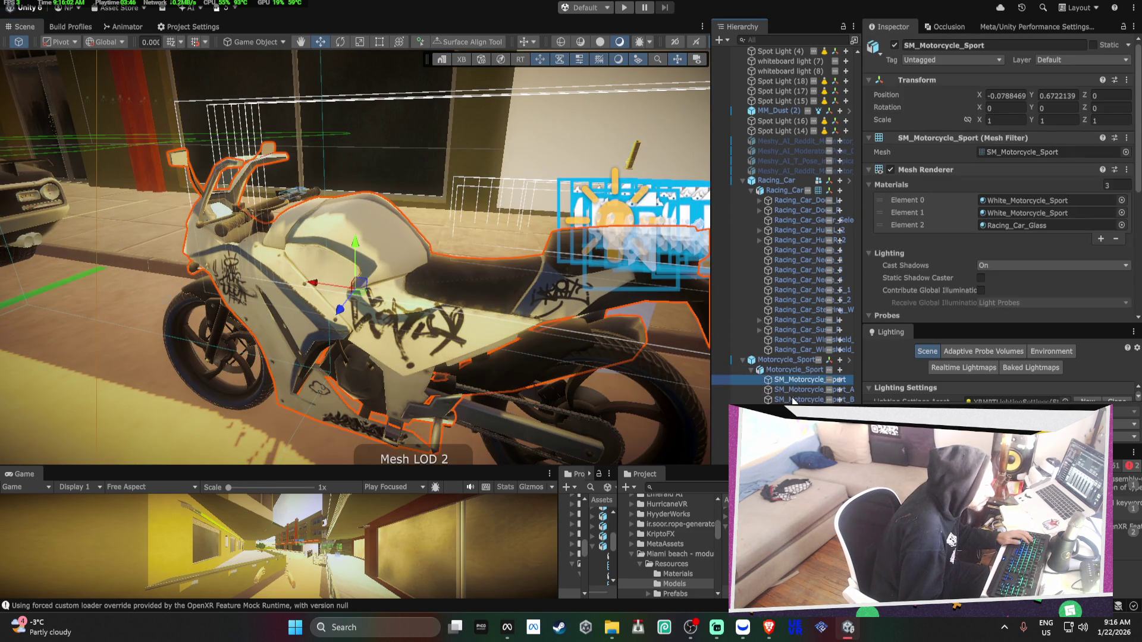
left_click(793, 393)
scroll(931, 211, "down", 3)
key("Down")
Preview the brake part at Mesh LOD 4 via LOD Selection Bias, then reset the bias to 0
left_click_drag(1040, 251, 1047, 251)
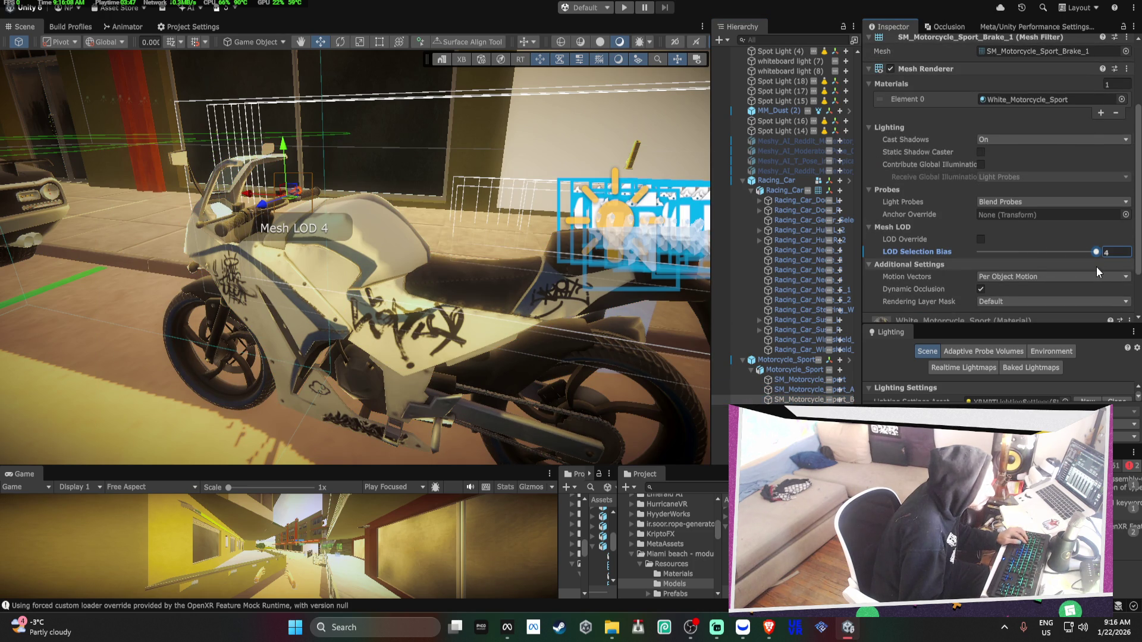
type("0")
left_click_drag(1053, 252, 1096, 252)
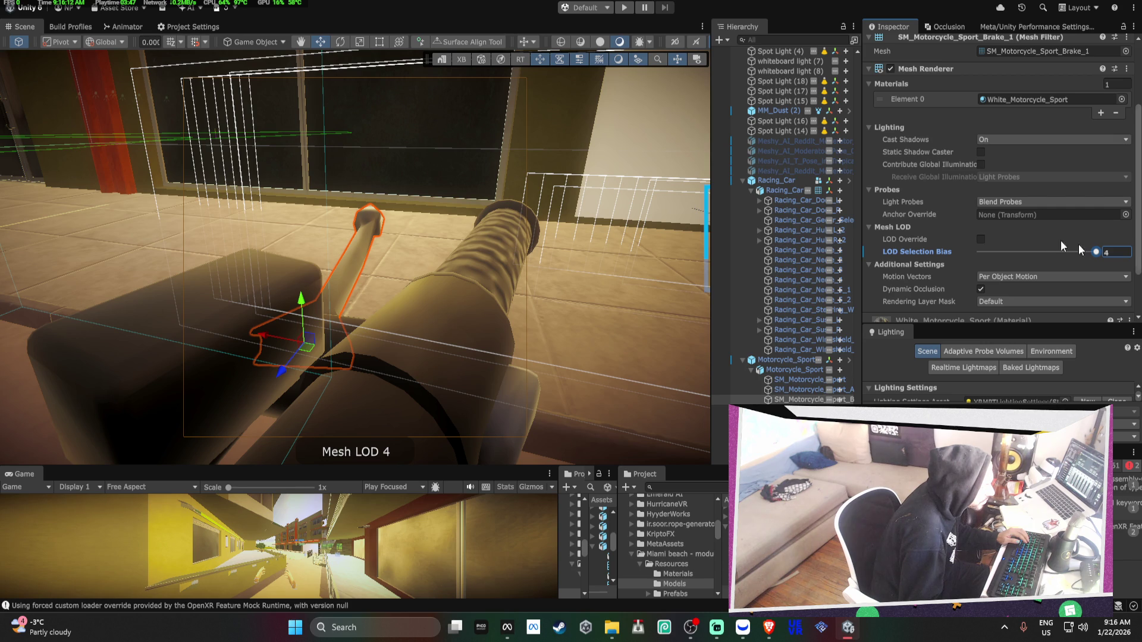
scroll(980, 226, "down", 2)
type("0")
mouse_move(1038, 193)
left_mouse_down()
mouse_move(1096, 194)
mouse_move(1038, 193)
left_mouse_up()
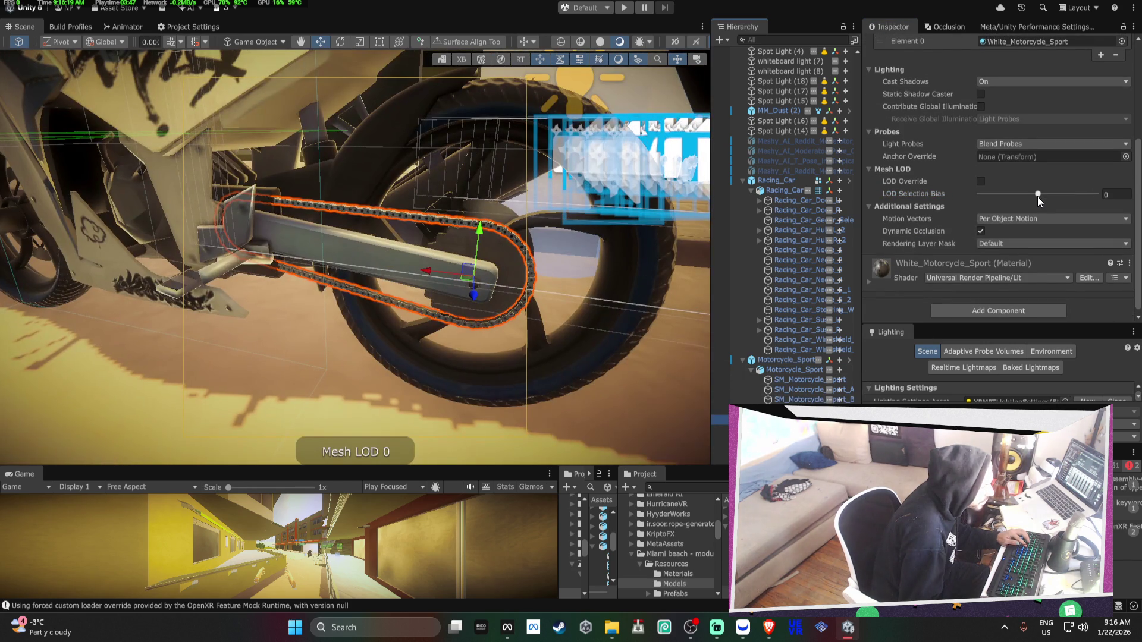
Try chain LOD Selection Bias values of about 6.43, 3.72, 0 and 4.36
left_click(1116, 194)
type("7")
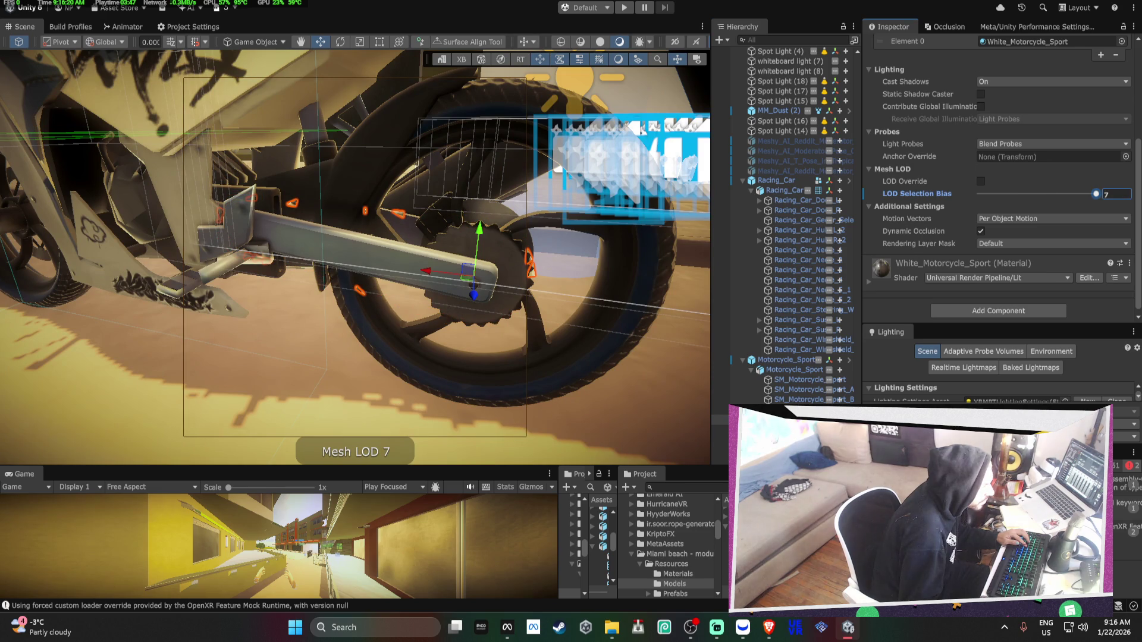
key("BackSpace")
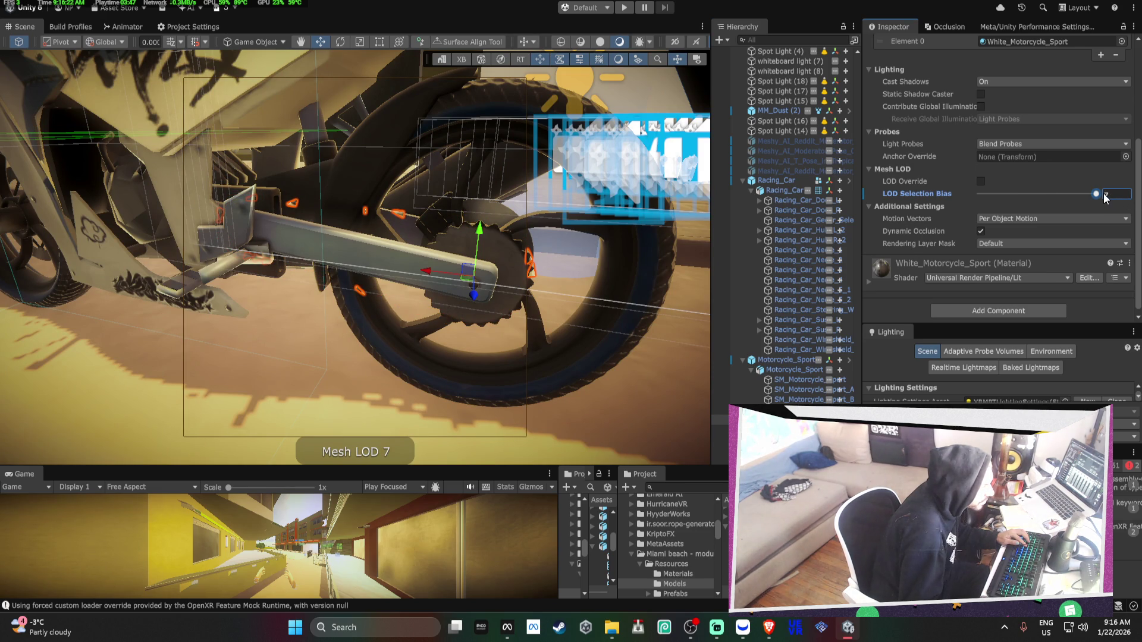
mouse_move(1097, 194)
left_mouse_down()
mouse_move(1039, 190)
mouse_move(1064, 193)
left_mouse_up()
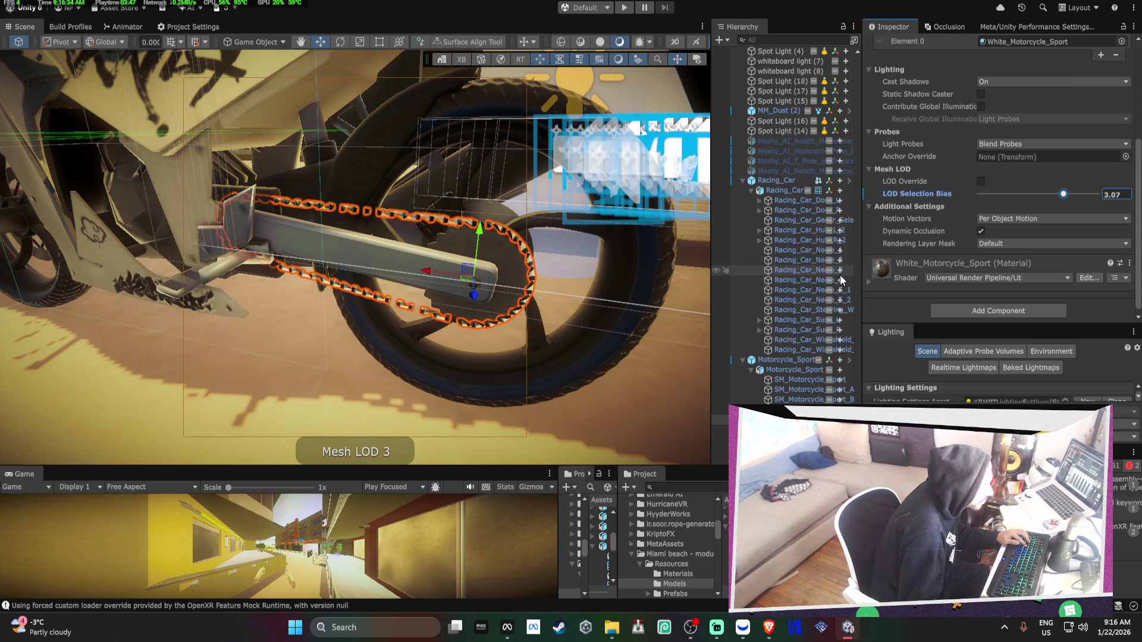
left_click_drag(1063, 194, 1133, 201)
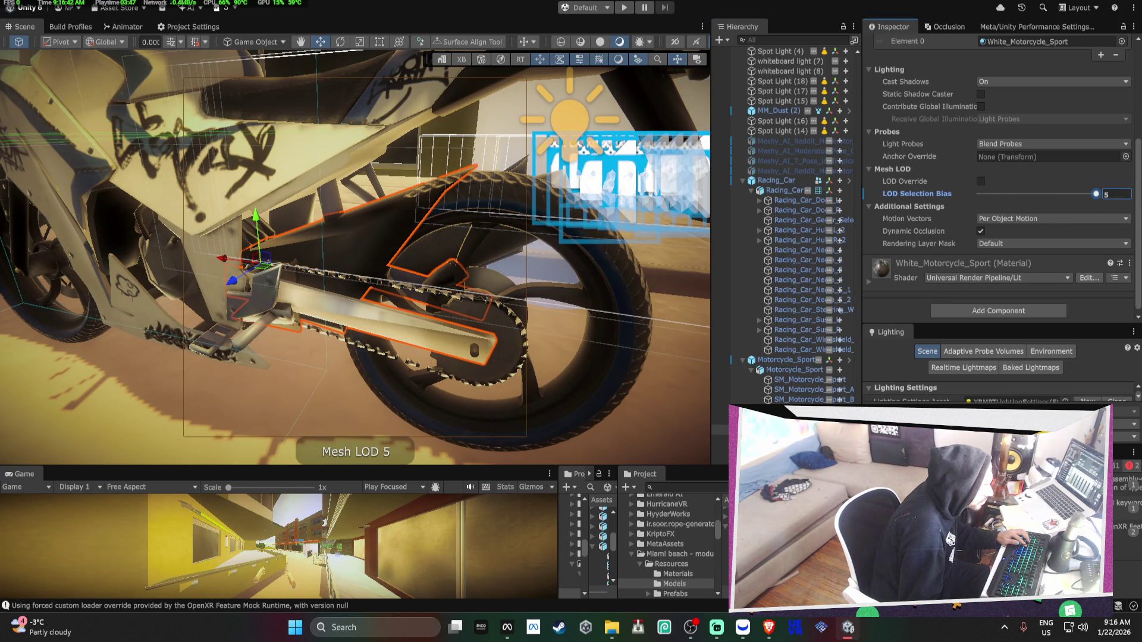
type("0")
key("Return")
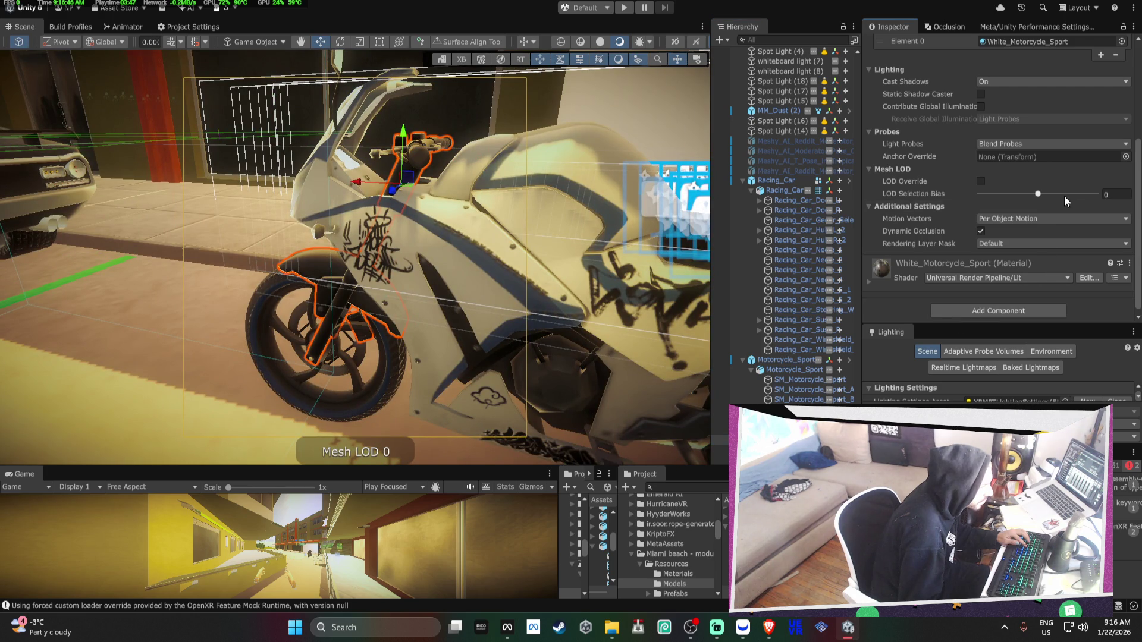
left_click(1116, 197)
type("7")
left_click_drag(1096, 195, 1058, 201)
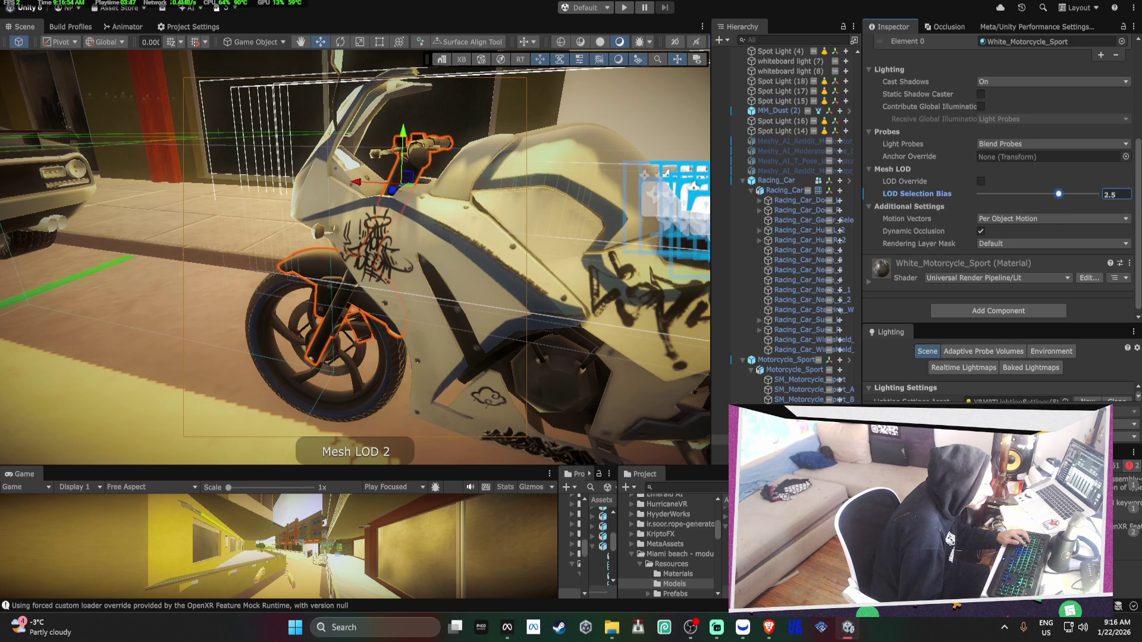
Set the front wheel's LOD Selection Bias to 1.96 and the rear wheel's to about 3.4
left_click_drag(247, 273, 411, 458)
key("f")
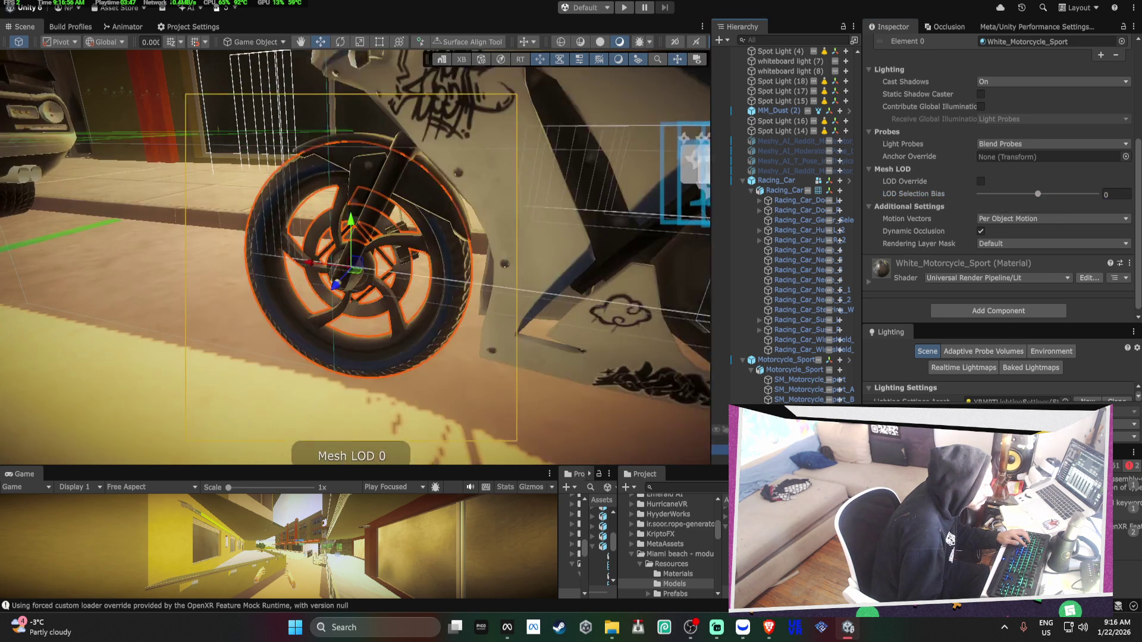
left_click(1066, 194)
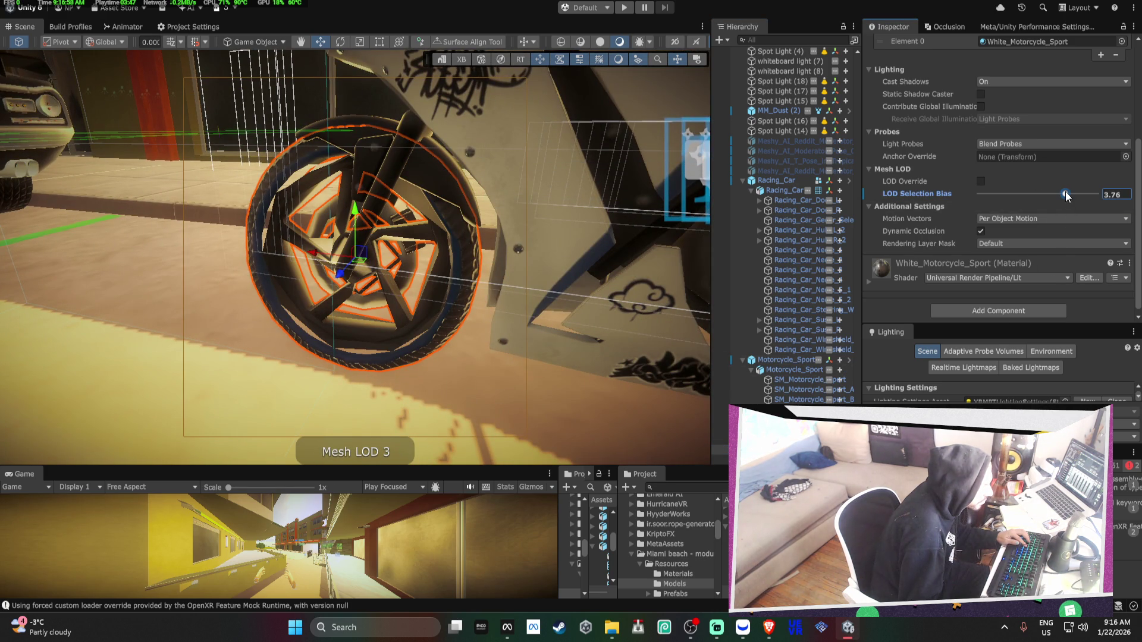
mouse_move(1066, 196)
left_mouse_down()
mouse_move(1050, 209)
mouse_move(1060, 208)
left_mouse_up()
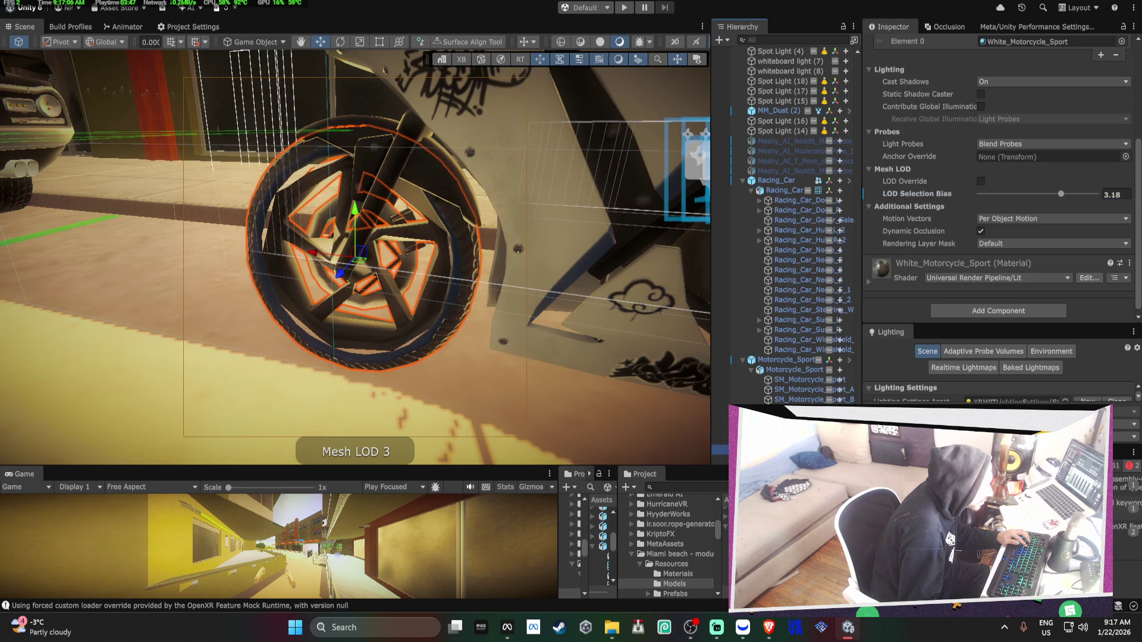
left_click(652, 323)
key("ctrl+z")
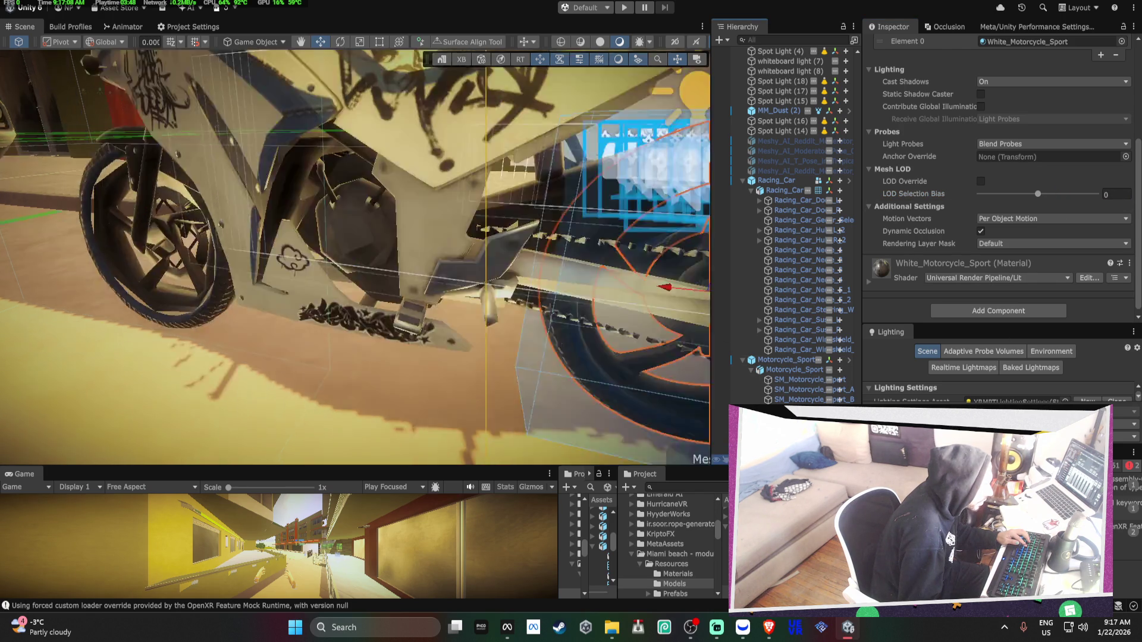
left_click(1063, 196)
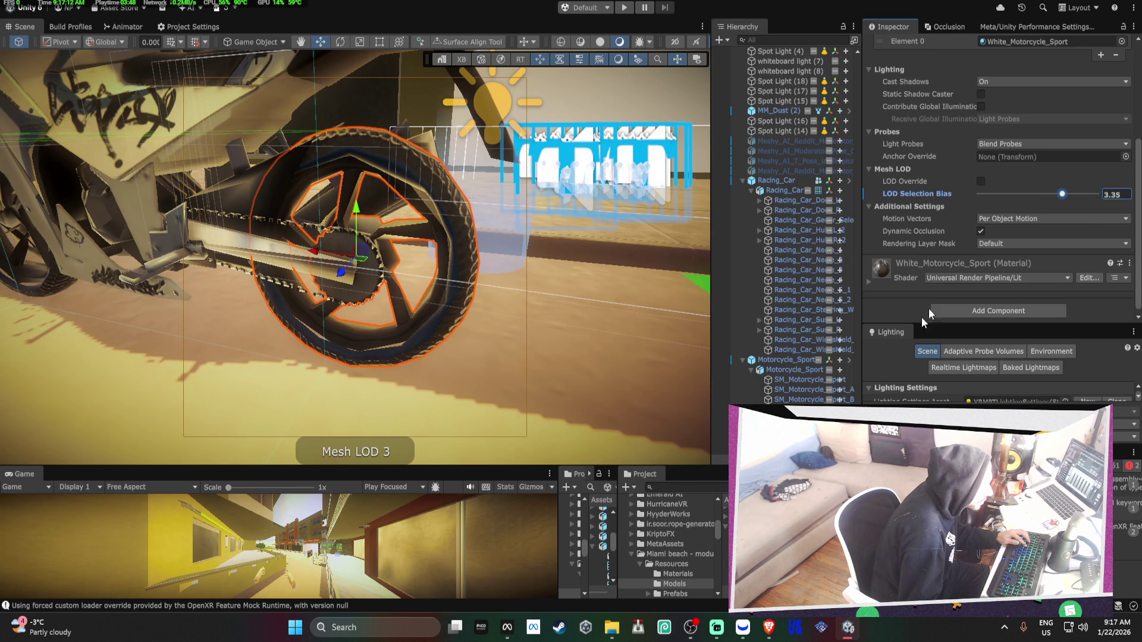
left_click(787, 369)
left_click(786, 360)
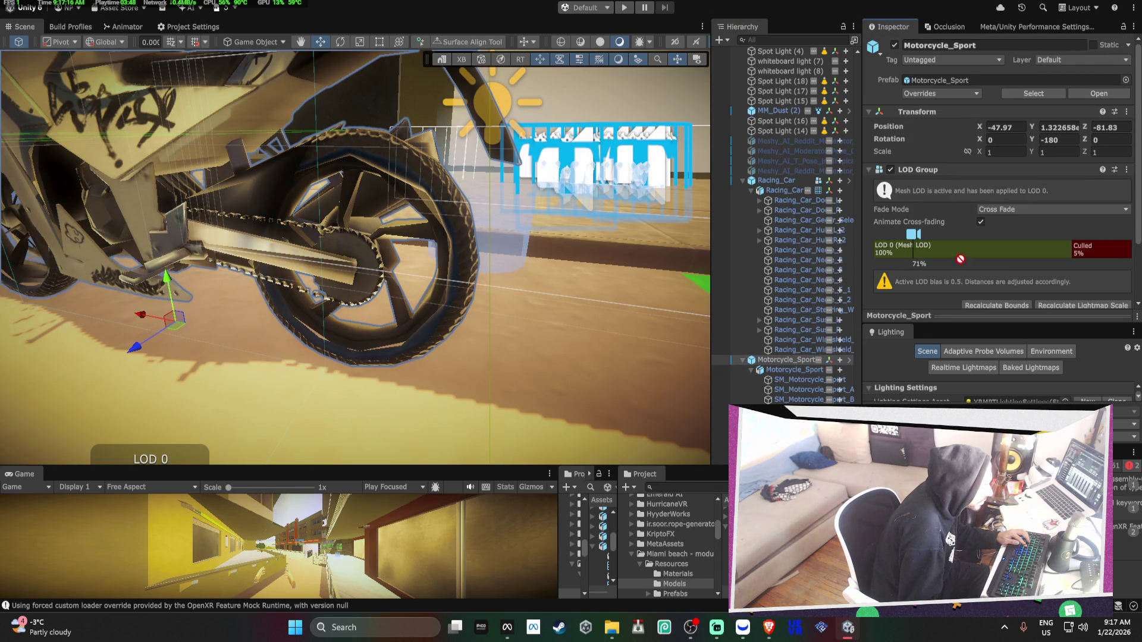
Inspect the LOD 0 renderers and the LOD Selection Bias on the motorcycle's mesh parts
left_click(963, 255)
scroll(1076, 219, "down", 5)
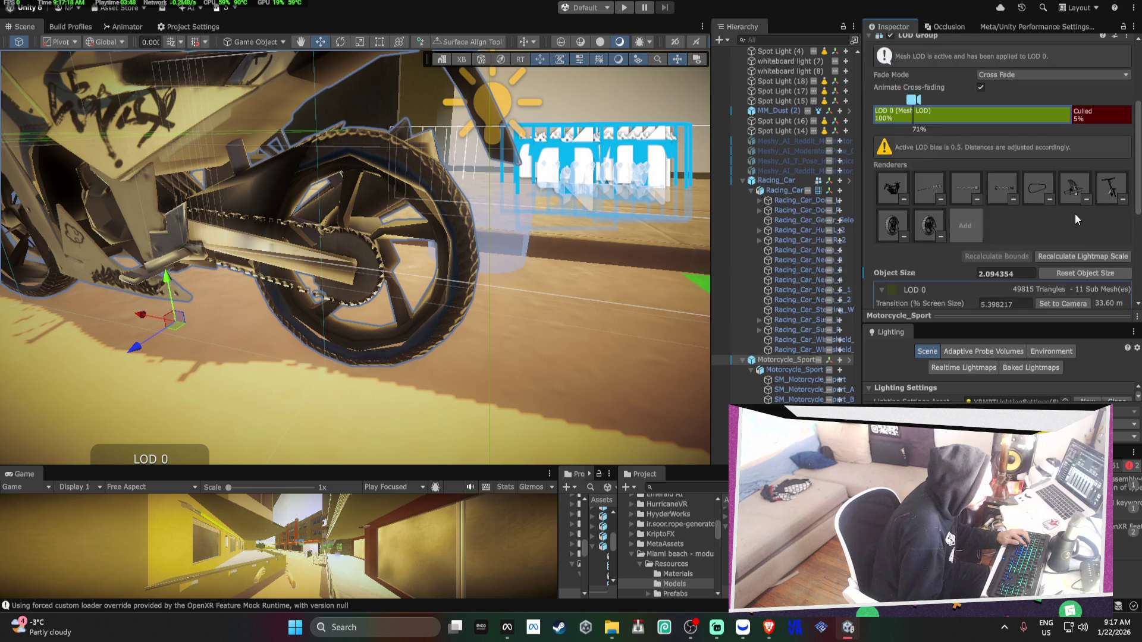
scroll(1076, 213, "down", 2)
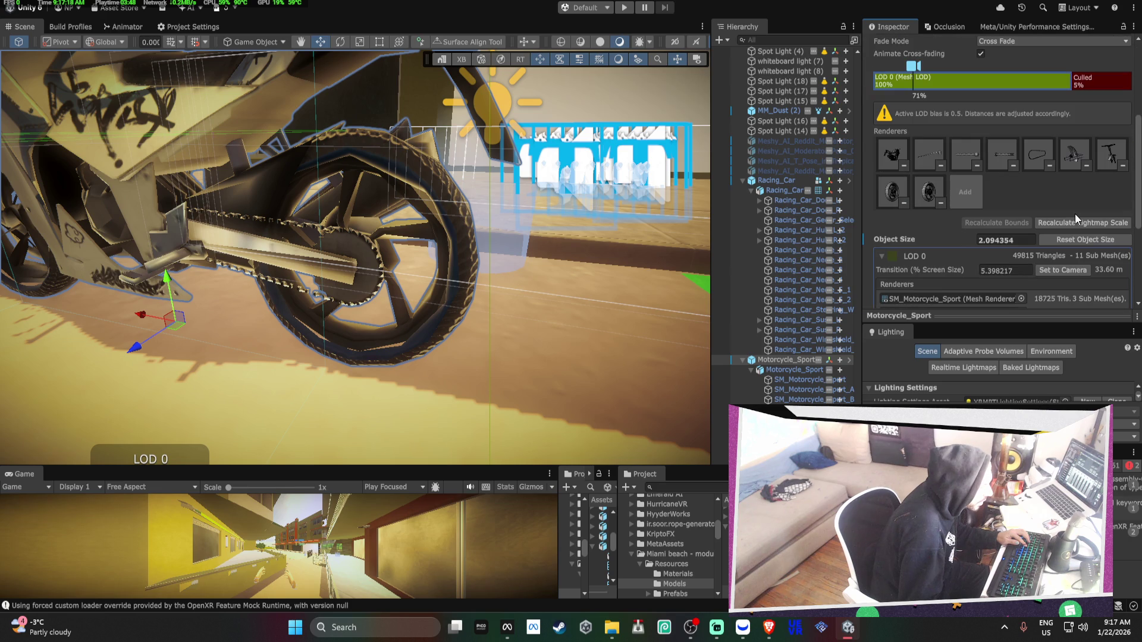
left_click(794, 369)
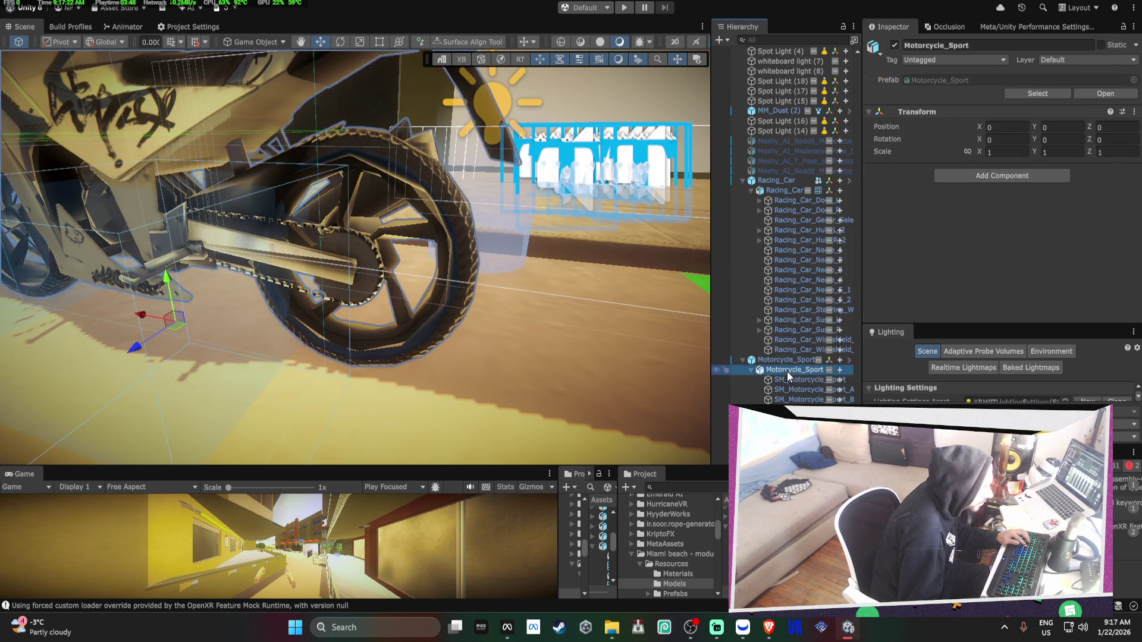
left_click(789, 380)
scroll(928, 222, "down", 5)
right_click(915, 211)
left_click(954, 250)
left_click(812, 390)
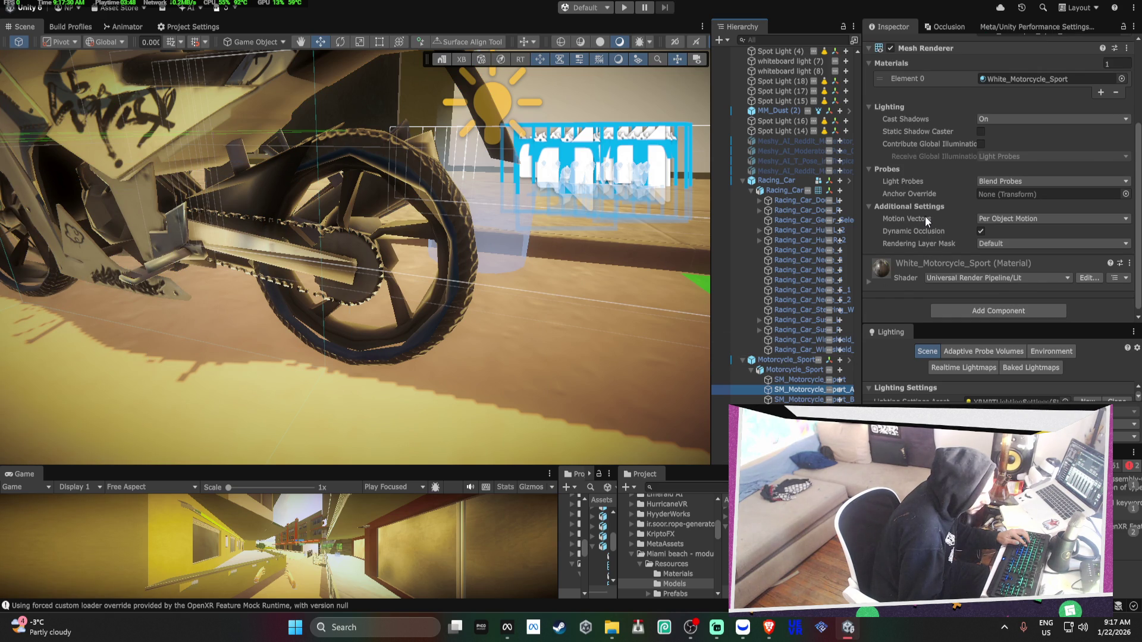
scroll(925, 216, "up", 2)
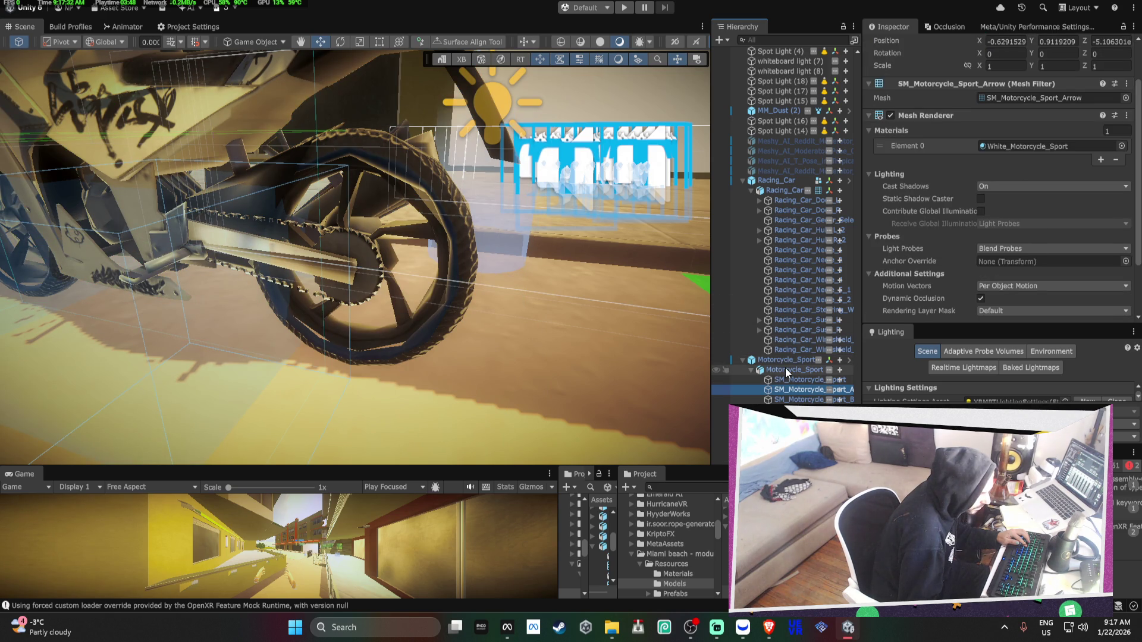
Frame Motorcycle_Sport and fly the camera in and out to watch its LOD level change
left_click(785, 370)
double_click(786, 364)
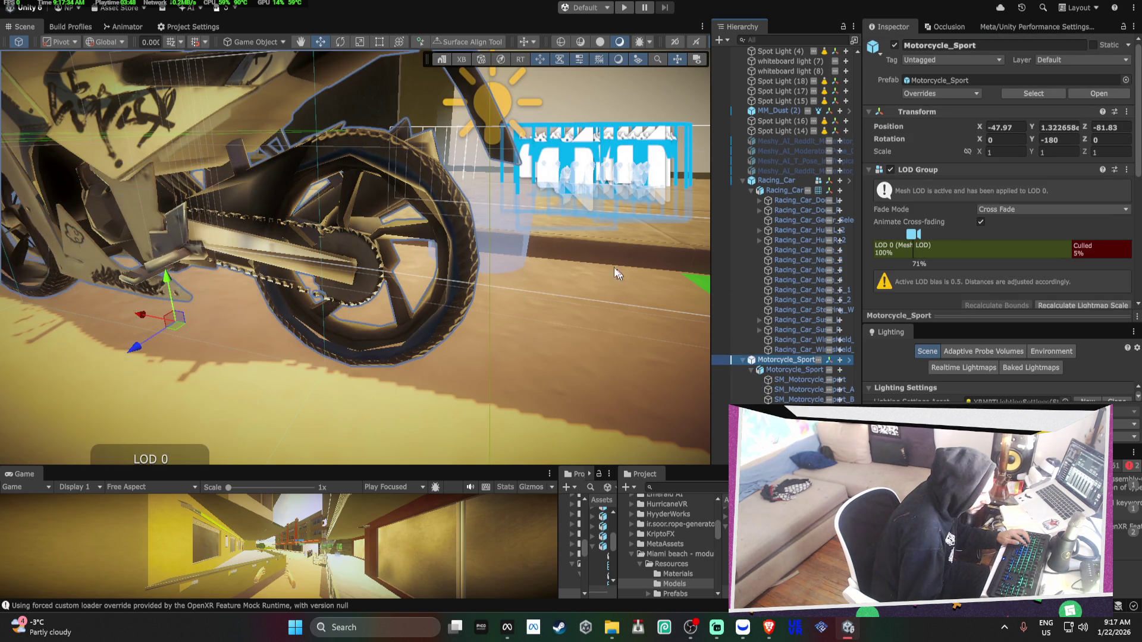
key("w")
key("w")
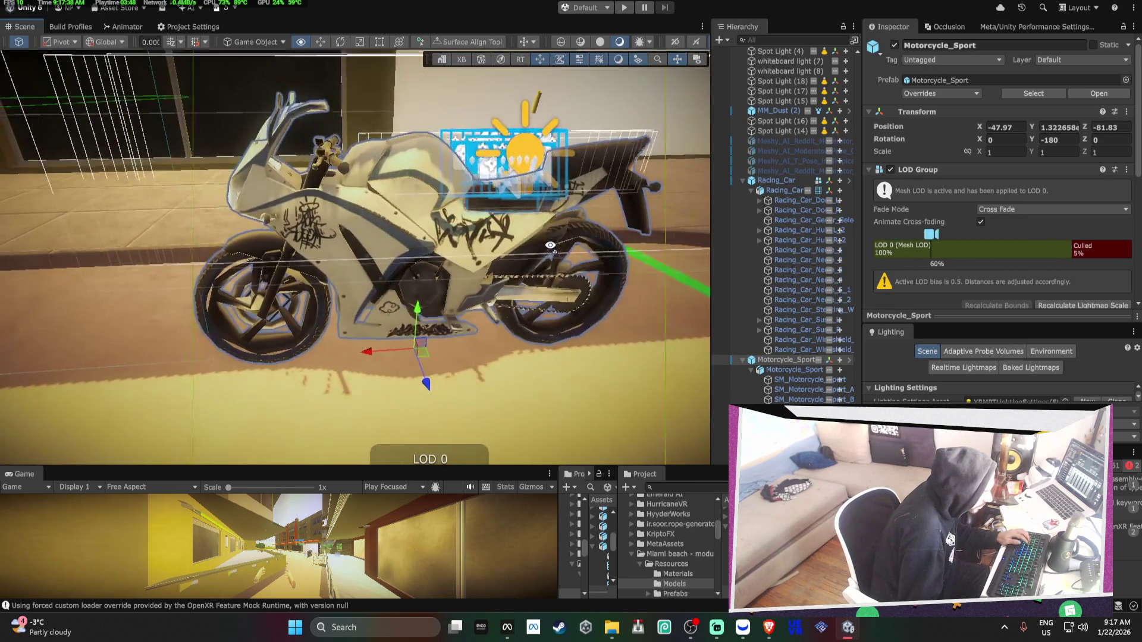
key("s")
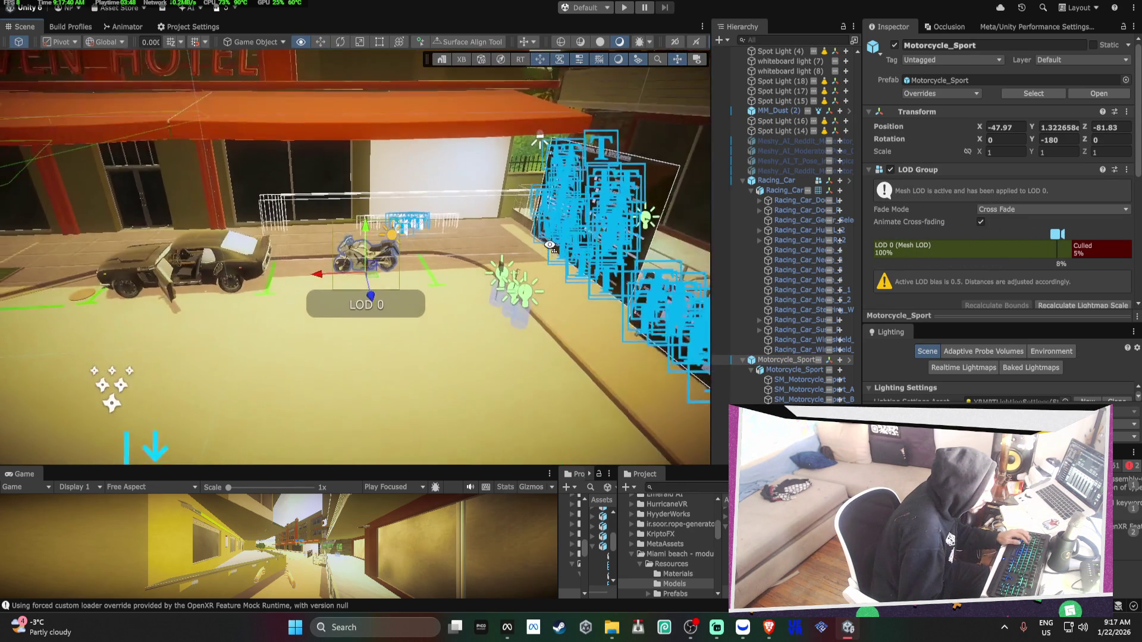
key("w")
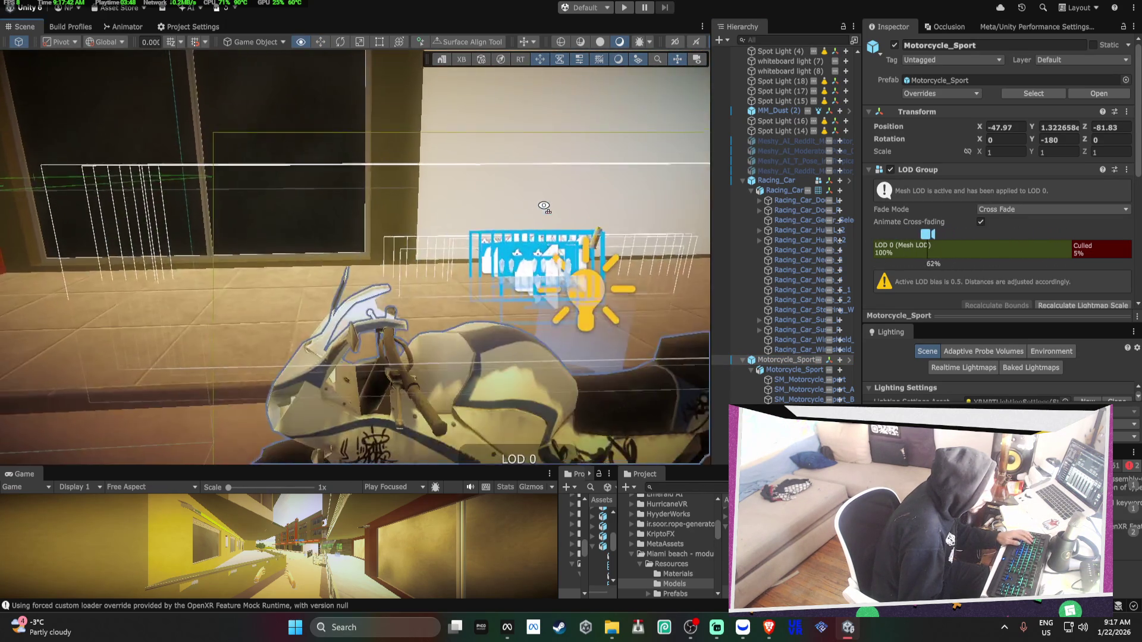
Pull the camera back until the motorcycle is culled, then fly over to the racing car
key("s")
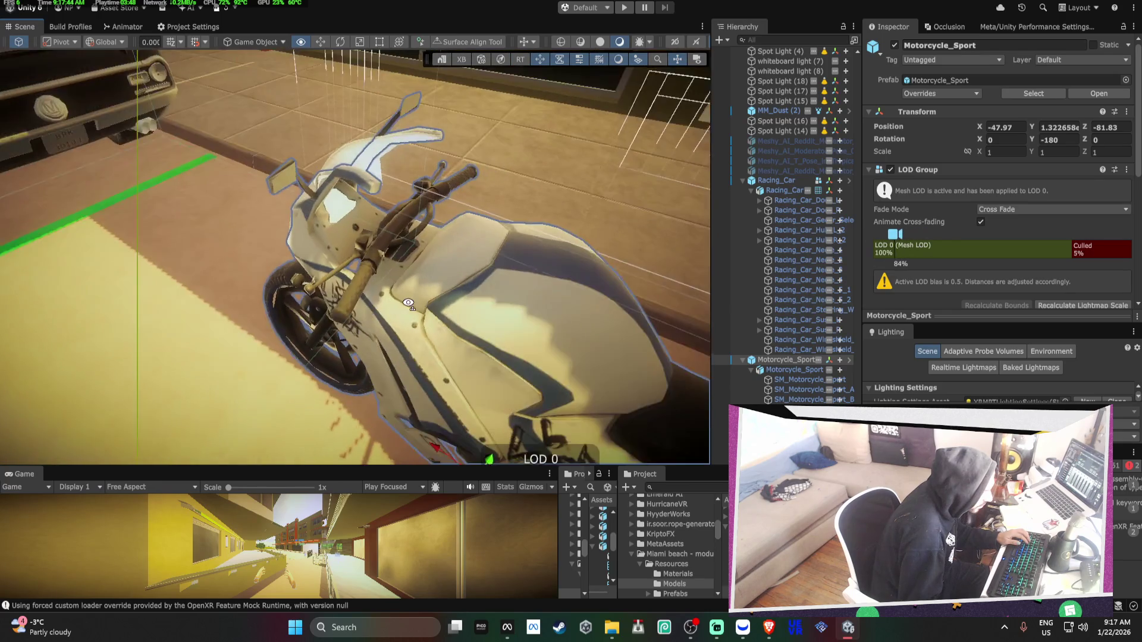
key("s")
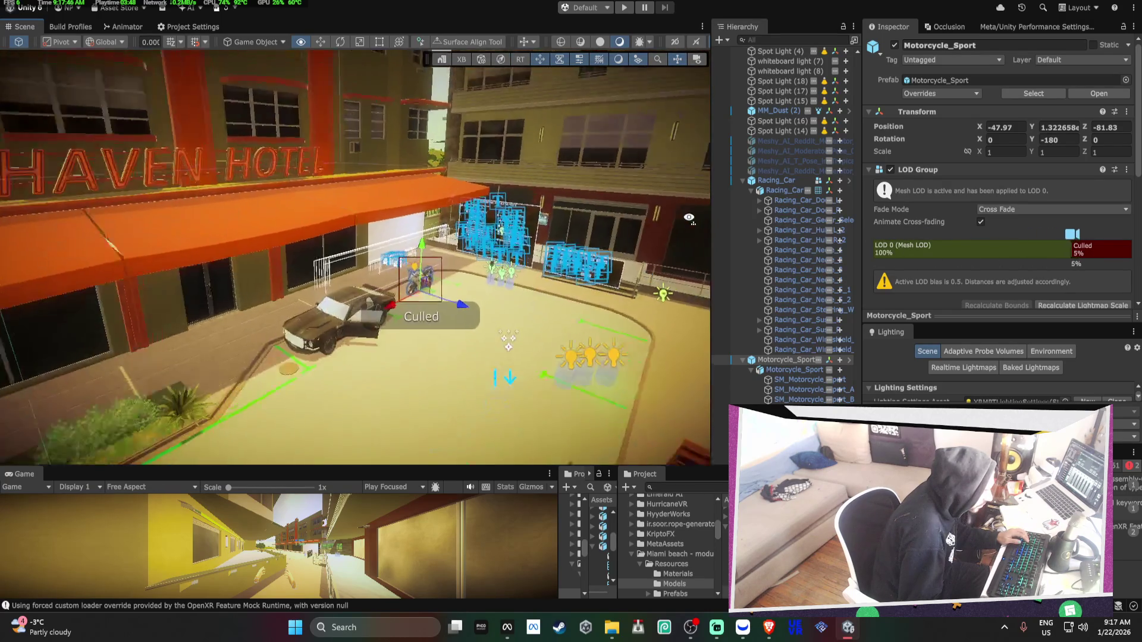
key("w")
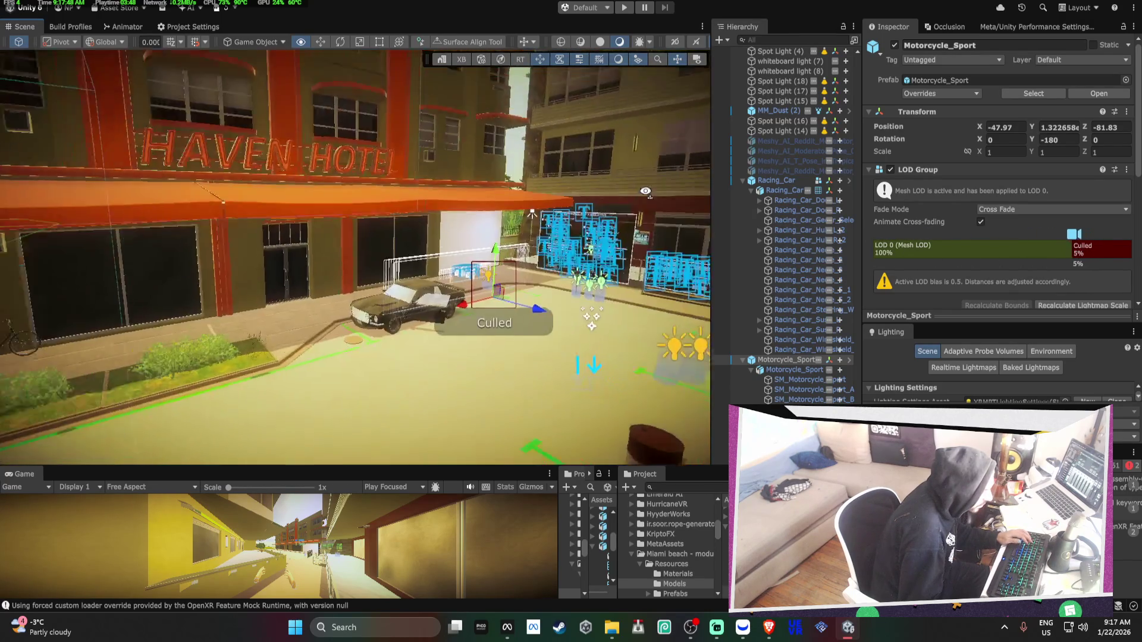
key("w")
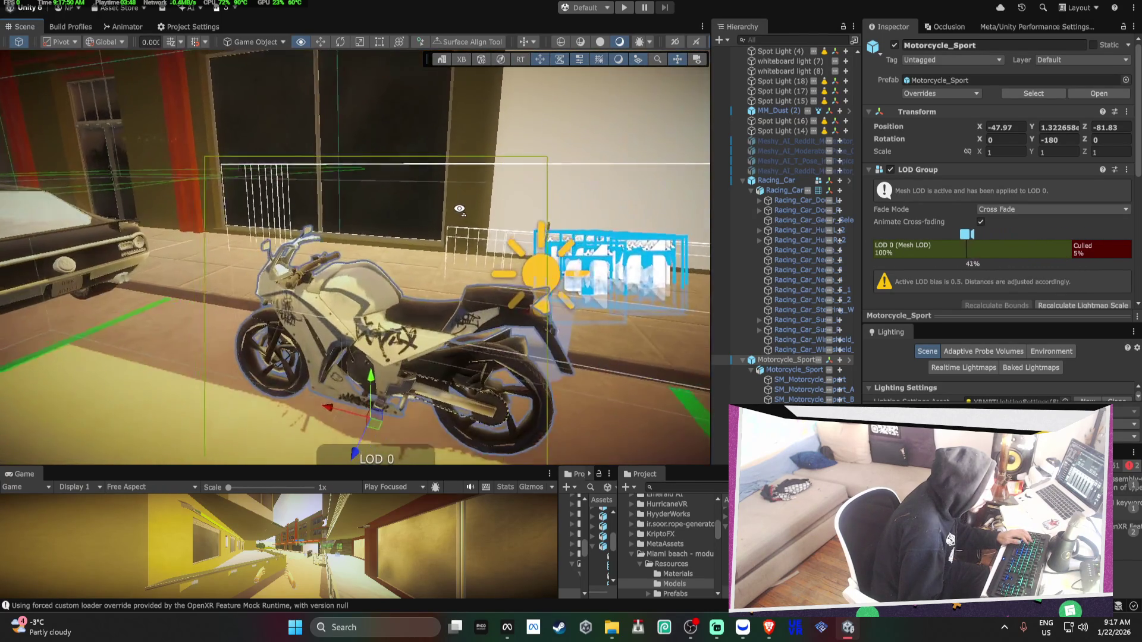
key("s")
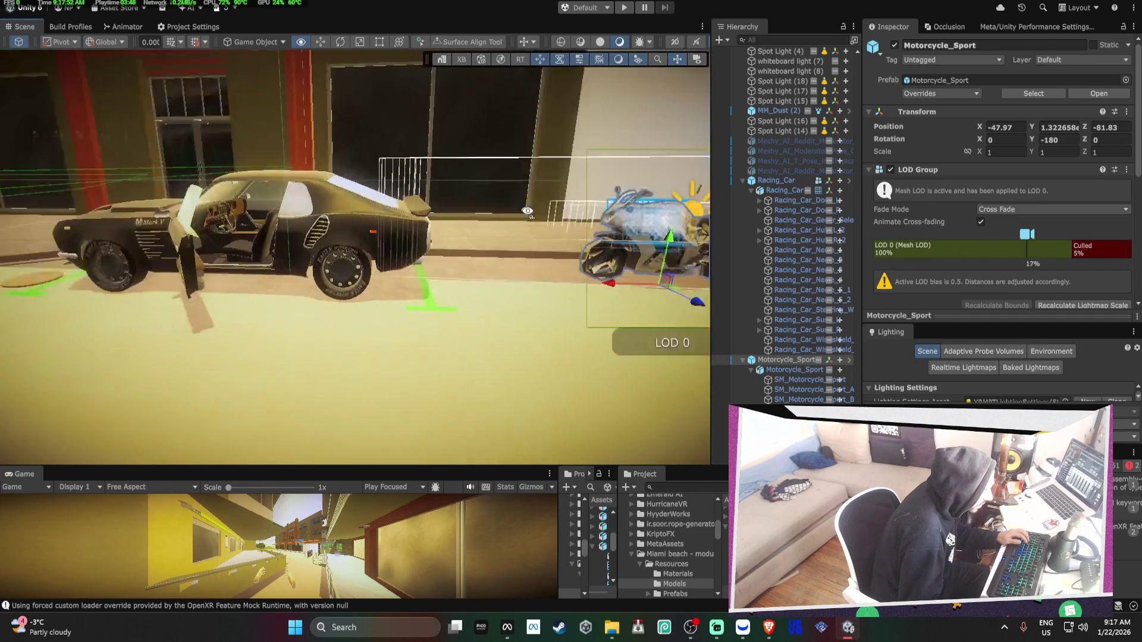
key("w")
Select the Racing_Car main body mesh and open the model's import settings
left_click(348, 241)
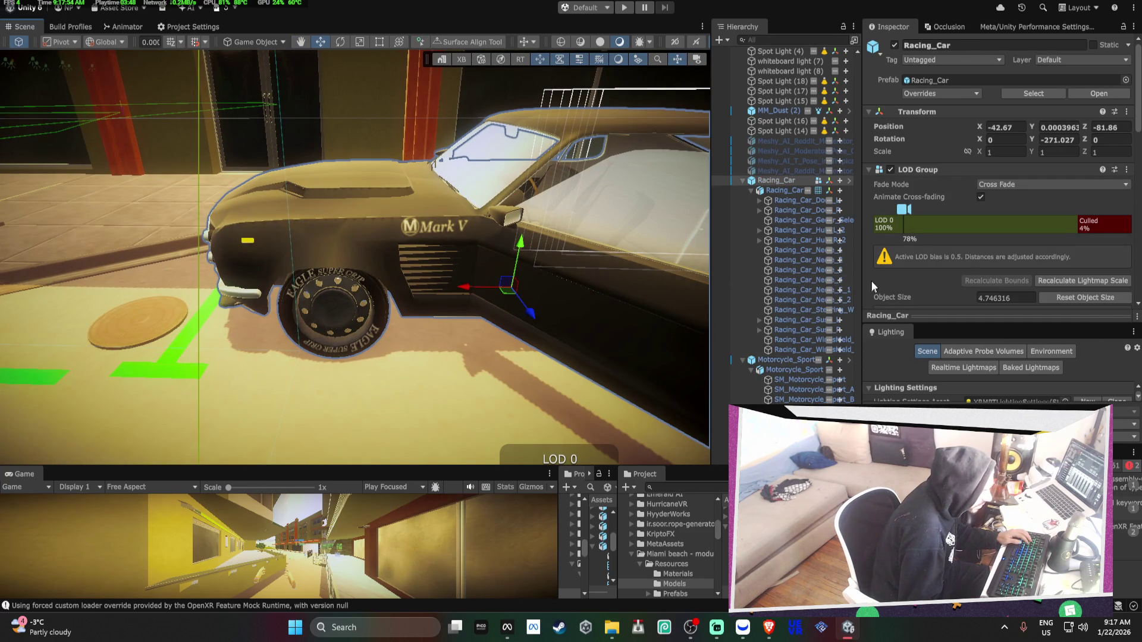
left_click(794, 201)
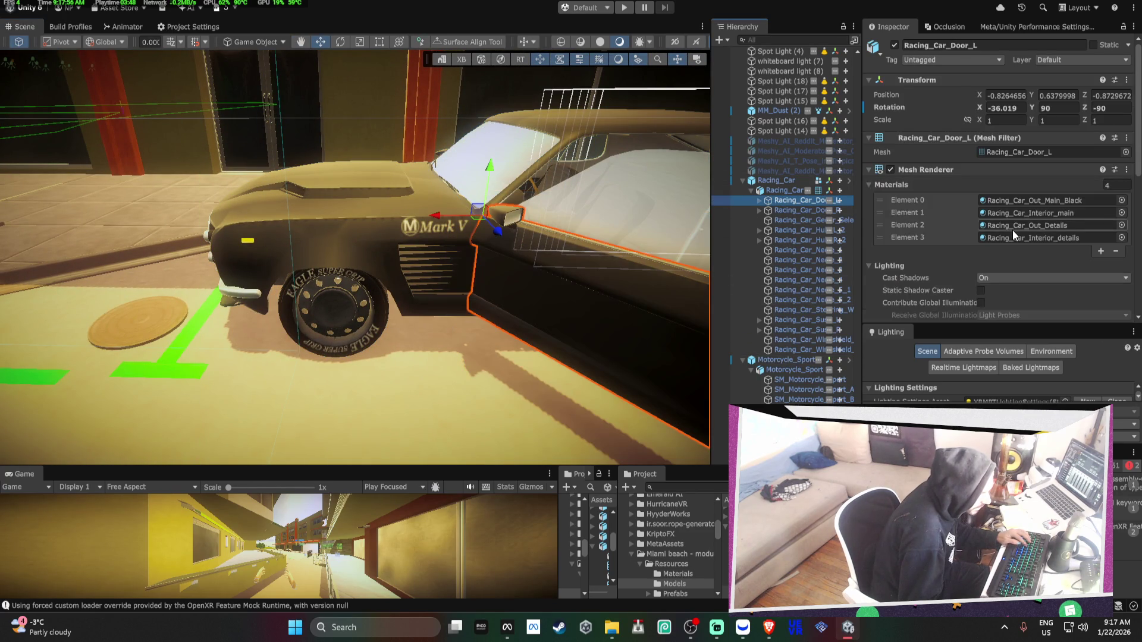
scroll(1012, 232, "down", 5)
left_click(783, 190)
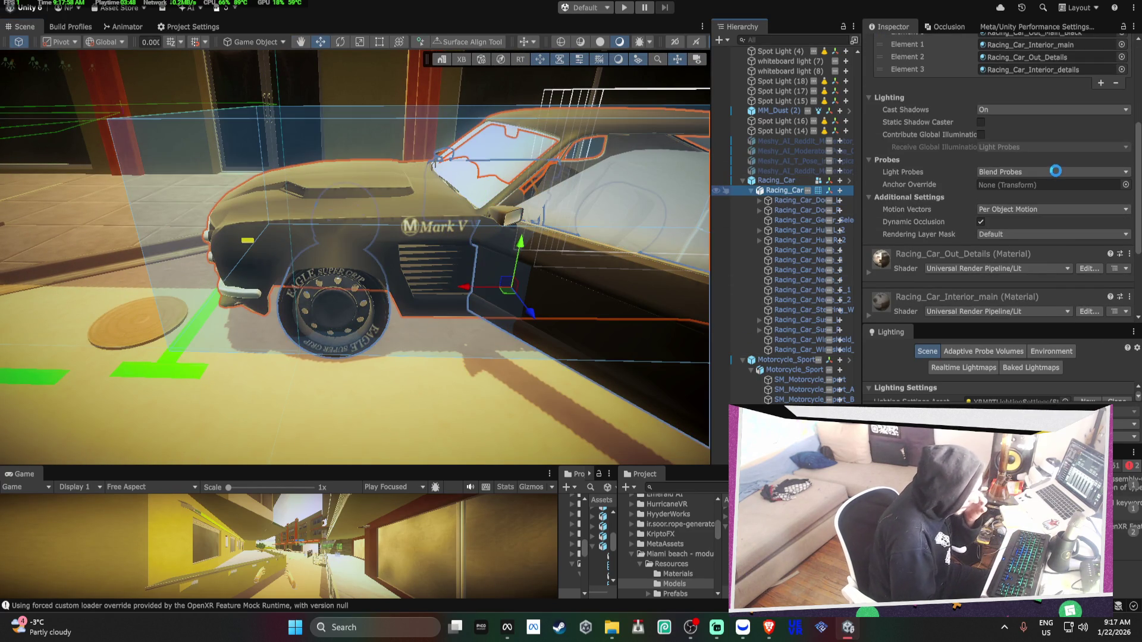
double_click(1023, 184)
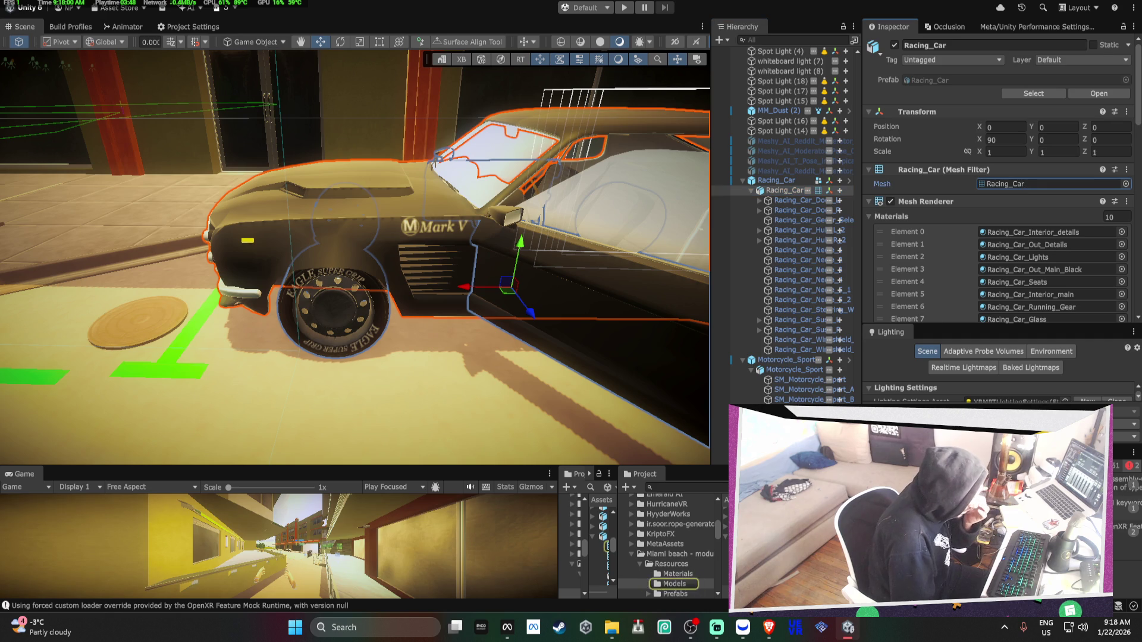
Set Mesh Compression to Medium, enable Generate Mesh LODs, and apply to reimport Racing_Car.fbx
scroll(1011, 232, "up", 8)
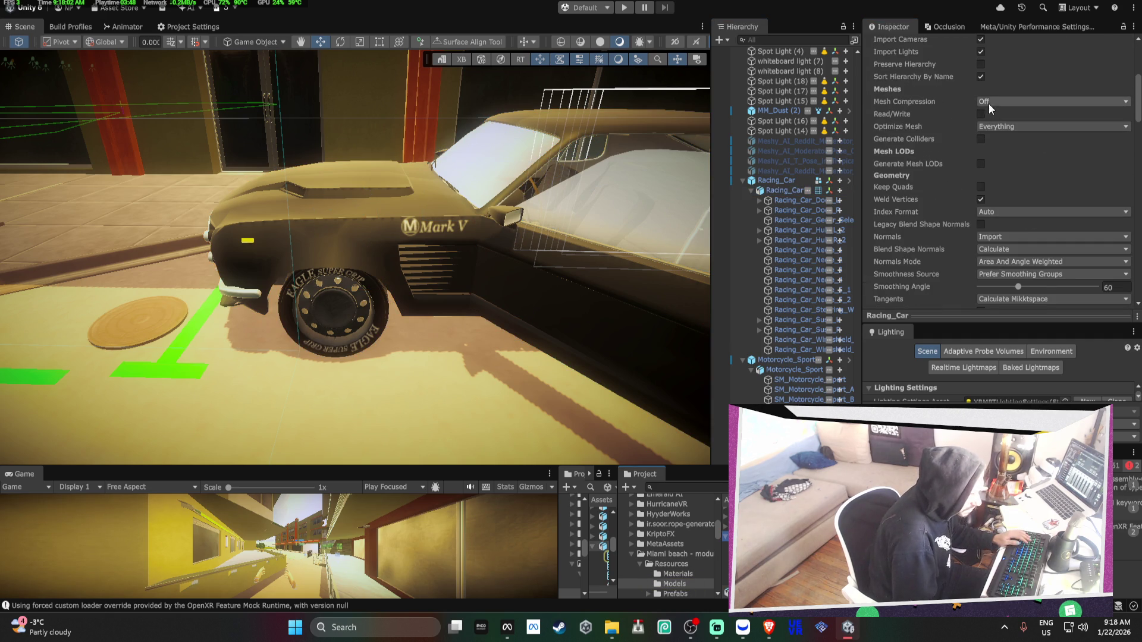
left_click(997, 204)
left_click(1006, 240)
scroll(1007, 237, "down", 5)
left_click(979, 131)
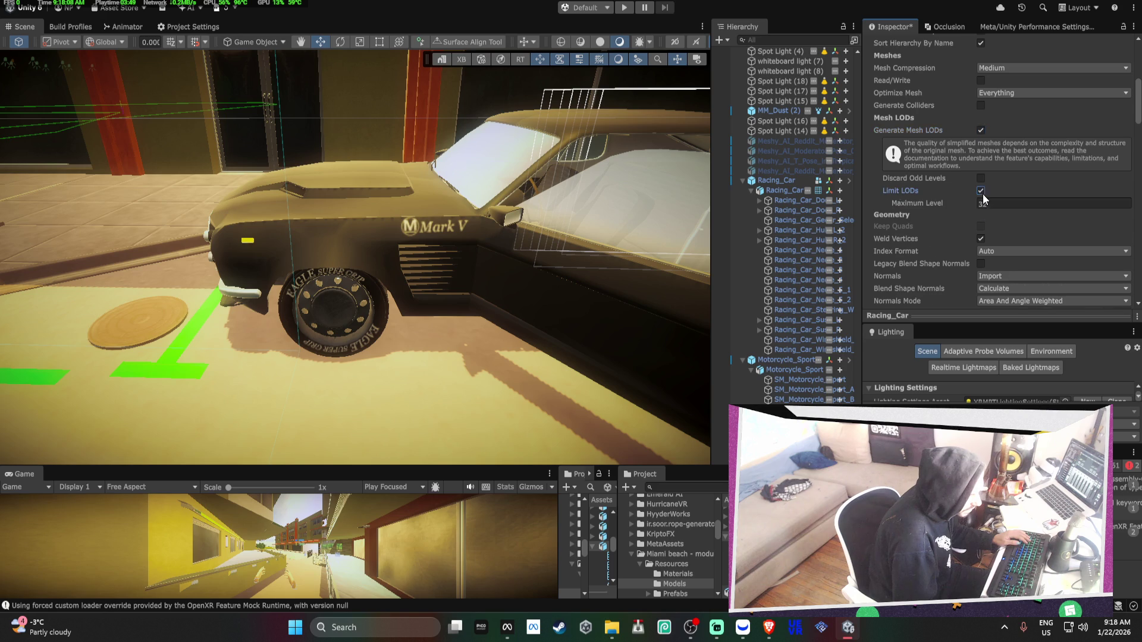
scroll(1080, 244, "down", 5)
left_click(1118, 192)
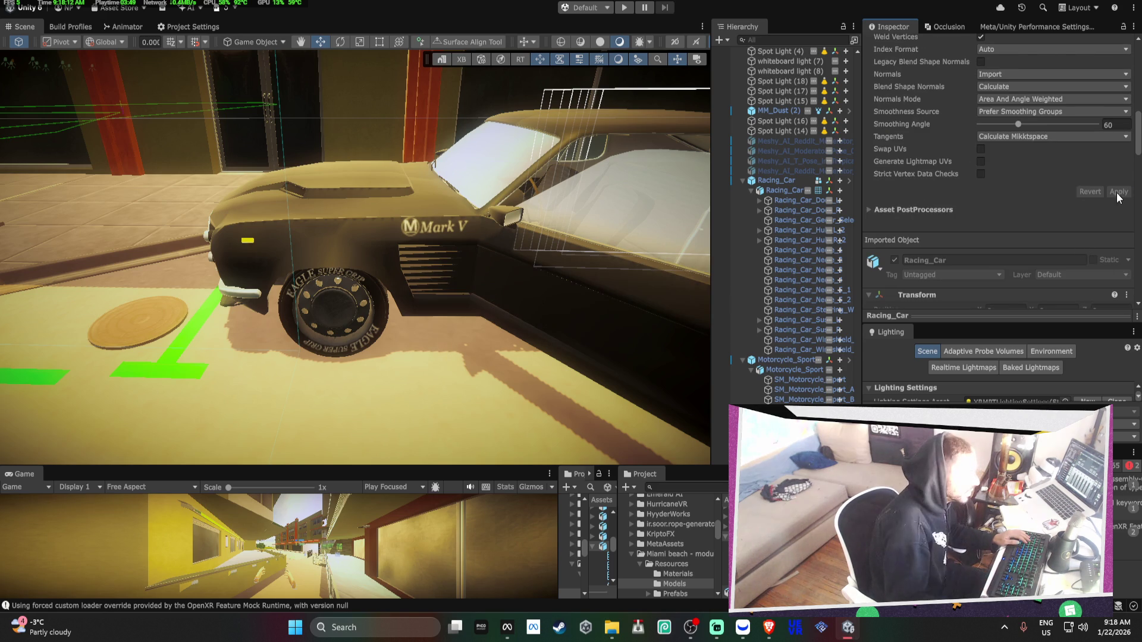
Expand the Racing_Car part groups and raise the left door's LOD Selection Bias
left_click(760, 328)
left_click(759, 319)
left_click(759, 230)
left_click(759, 250)
left_click(762, 231)
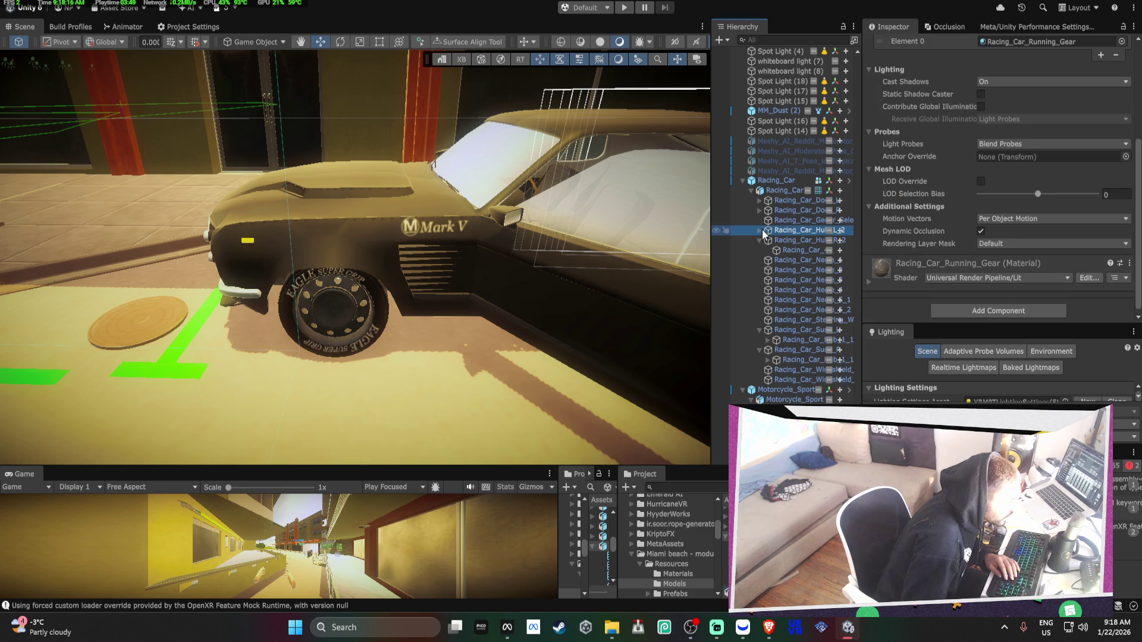
left_click(759, 210)
left_click(759, 200)
left_click(787, 200)
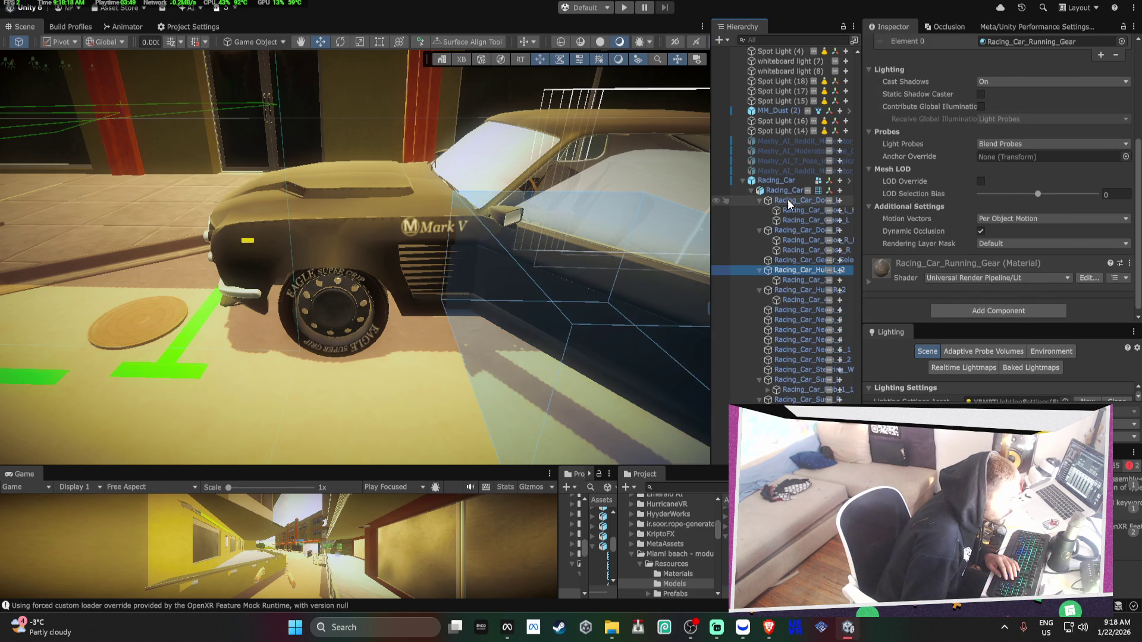
key("f")
left_click_drag(1039, 231, 1054, 238)
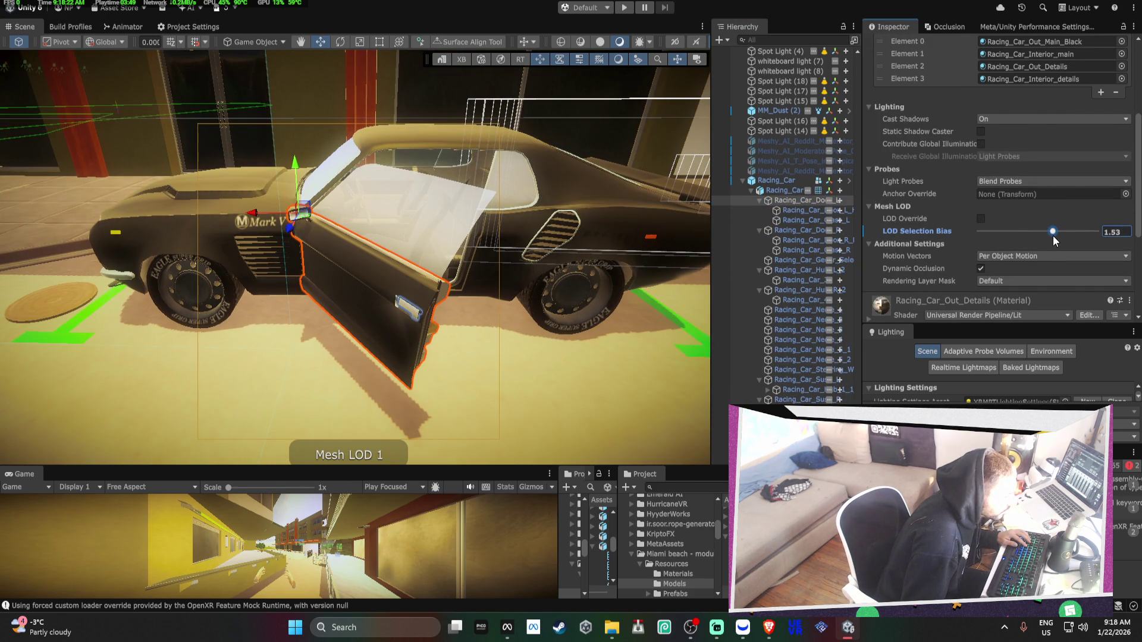
Set the right door's LOD Selection Bias to 1.1
left_click(801, 211)
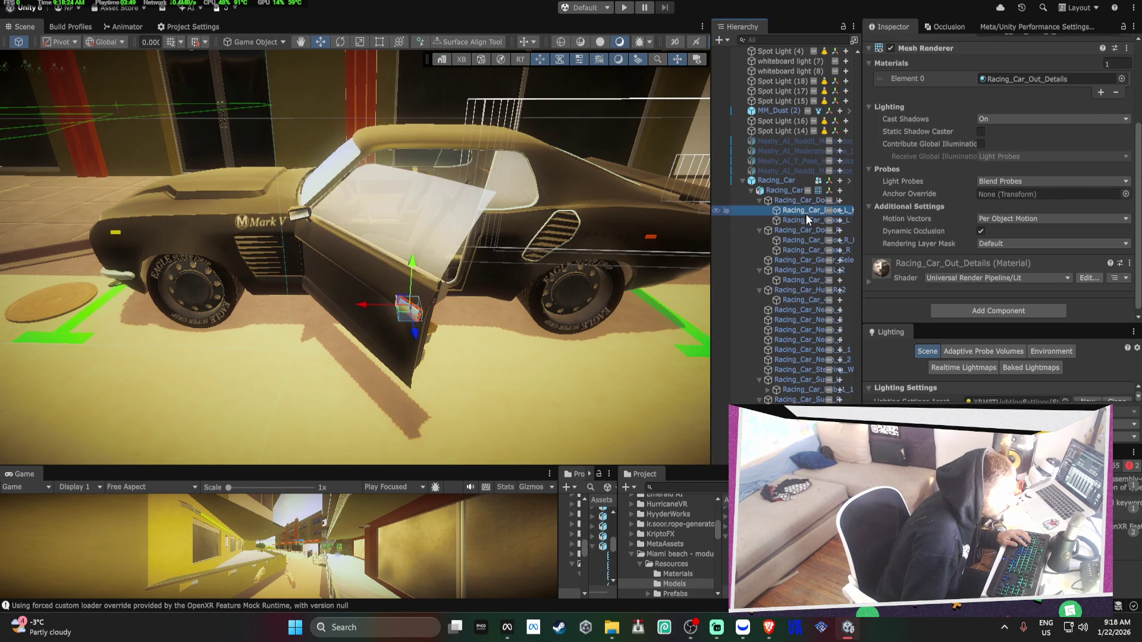
left_click(798, 230)
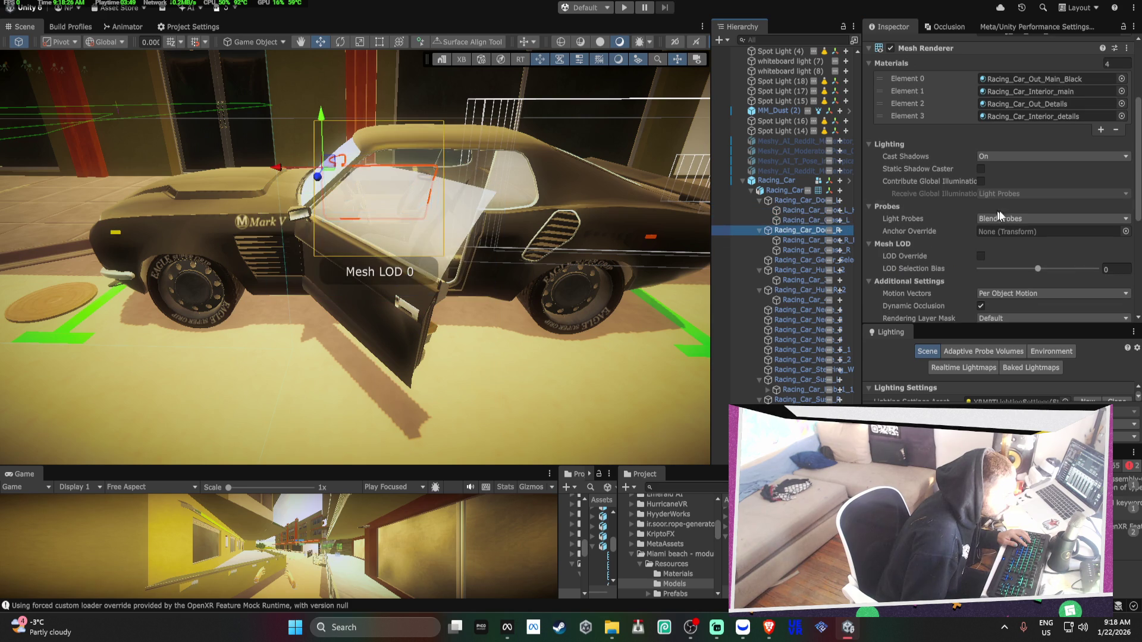
key("f")
left_click_drag(395, 199, 333, 203)
left_click(1049, 269)
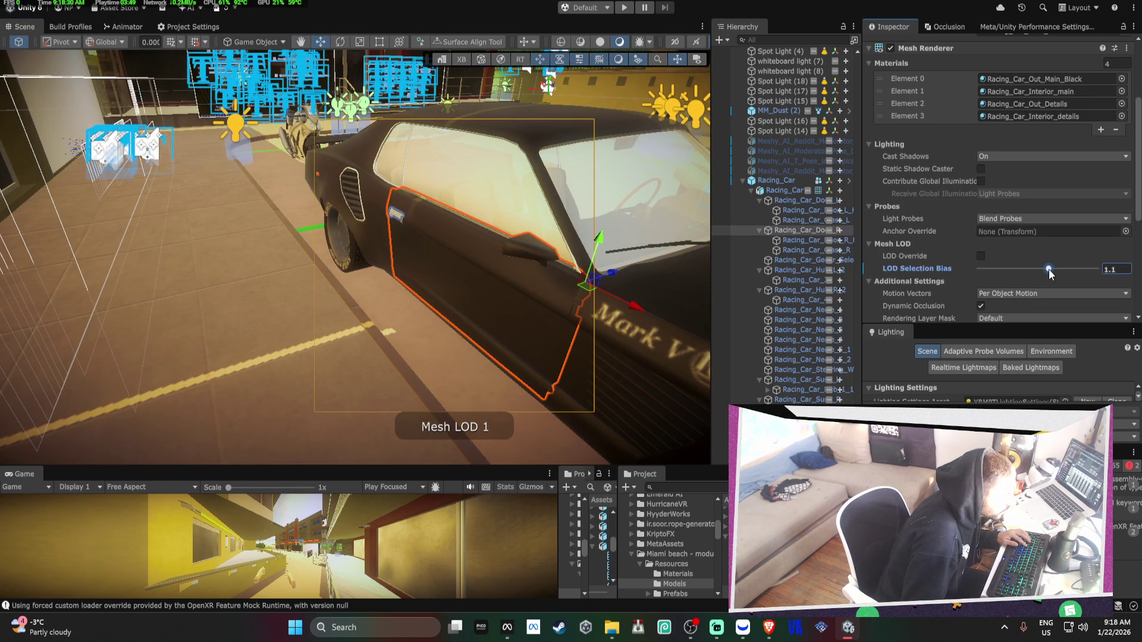
Raise the wheel hub's Running_Gear LOD Selection Bias to 0.88
double_click(794, 260)
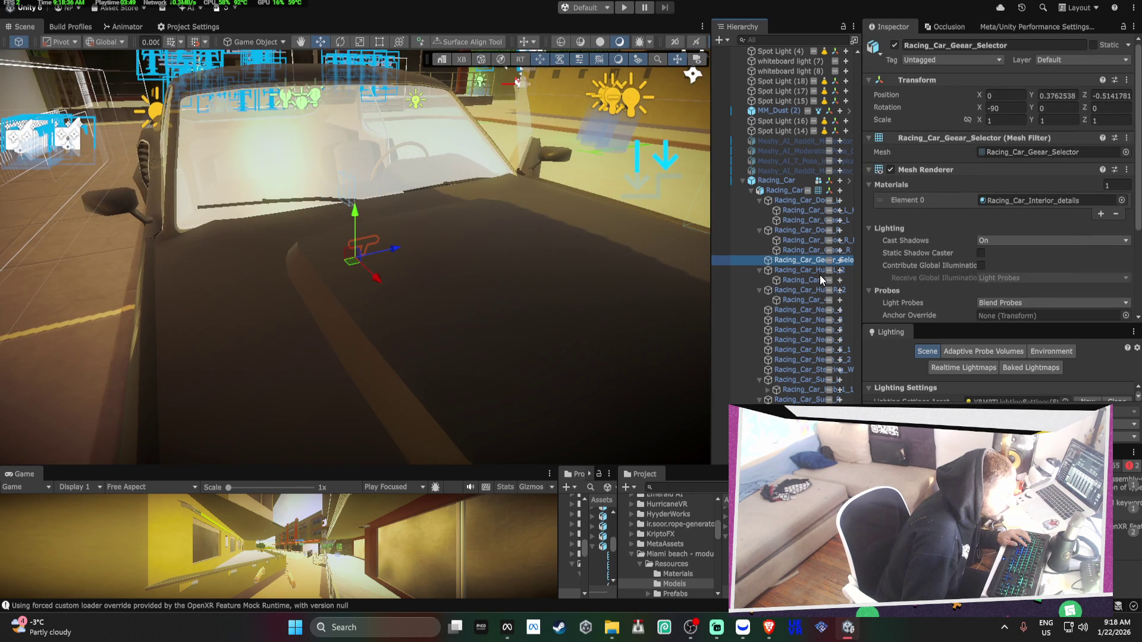
double_click(819, 271)
left_click(1056, 191)
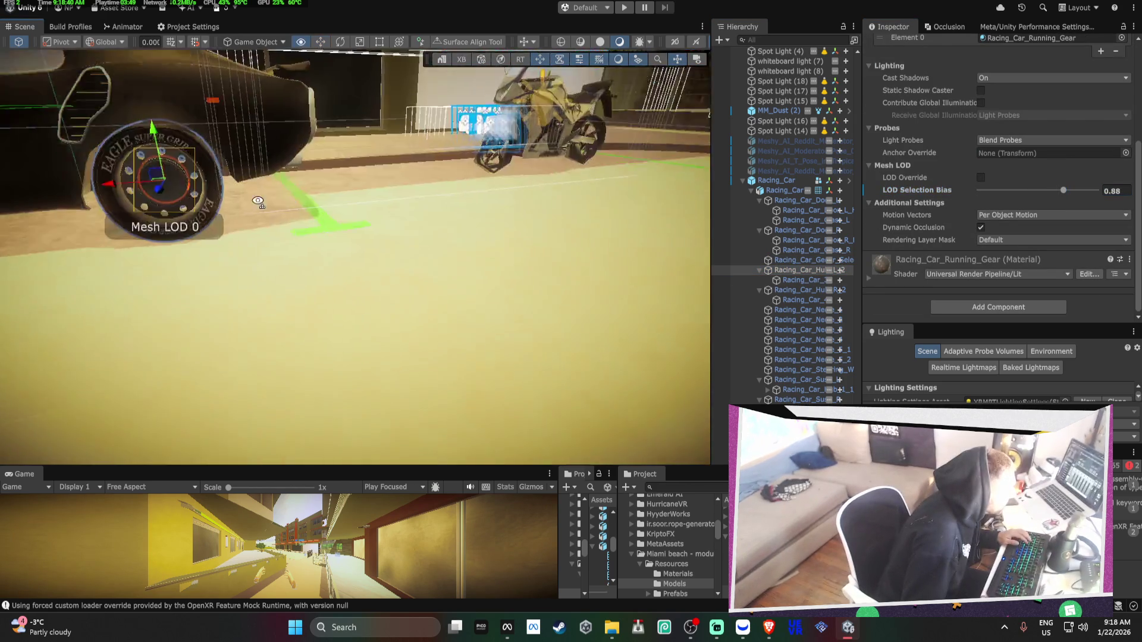
left_click_drag(258, 201, 2, 125)
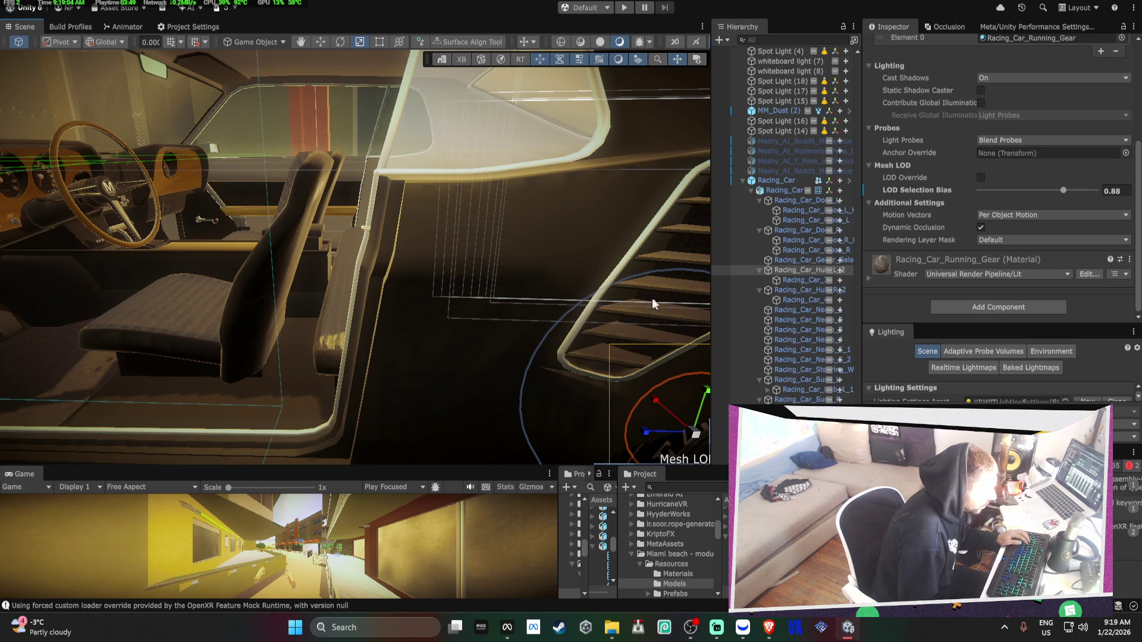
Push the hub's LOD Selection Bias to 2 for Mesh LOD 2, undoing an accidental delete
key("f")
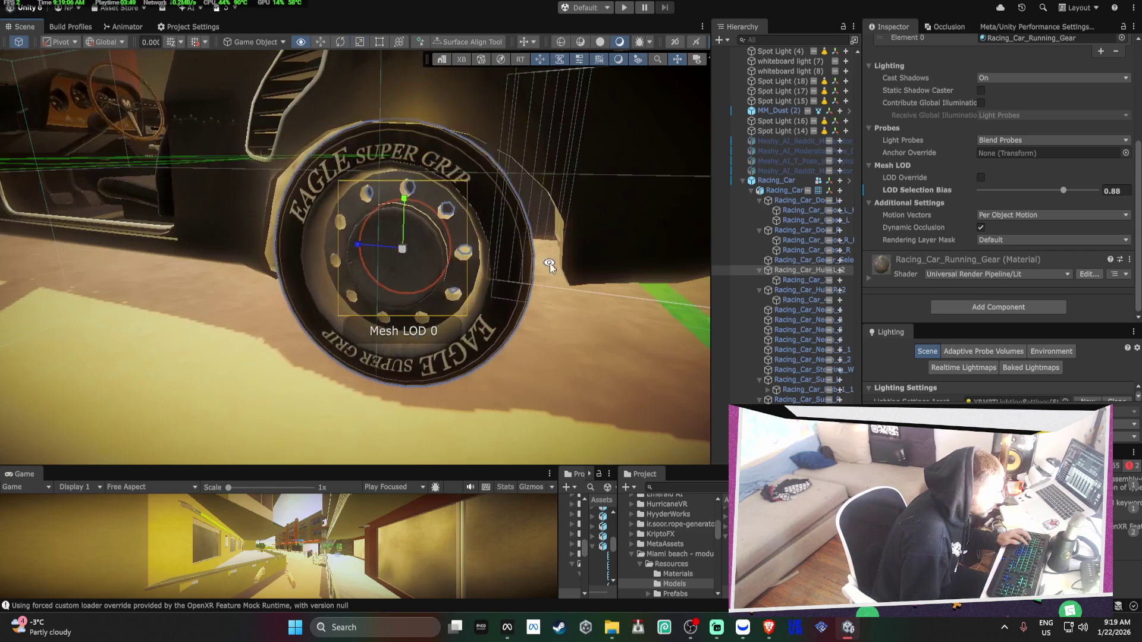
left_click_drag(1065, 194, 1090, 206)
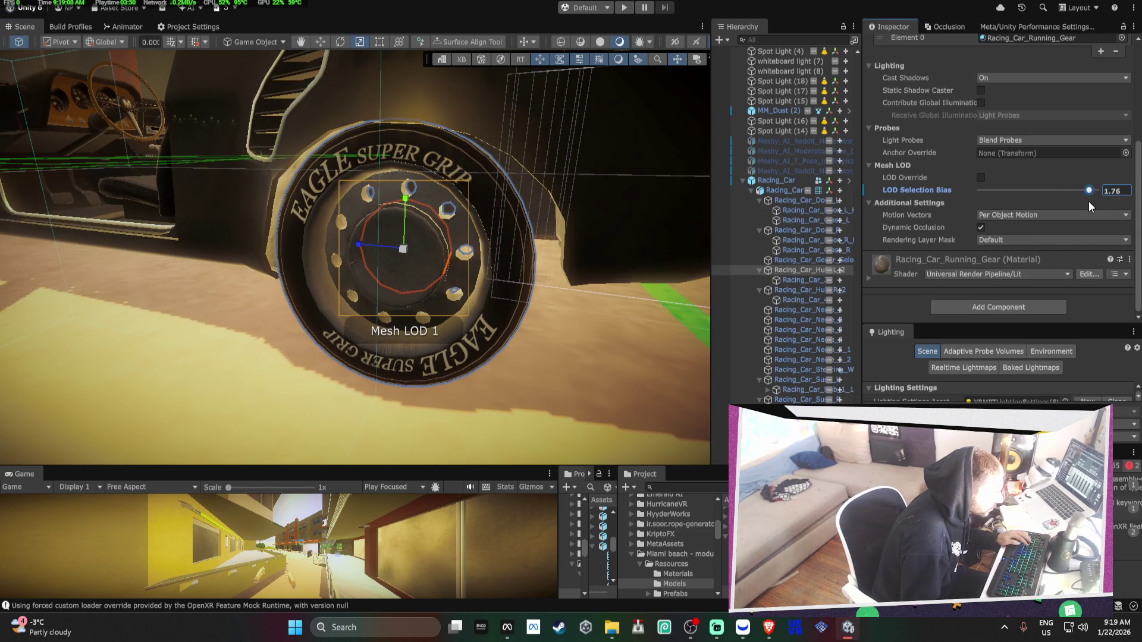
mouse_move(399, 229)
left_mouse_down()
mouse_move(179, 208)
mouse_move(40, 219)
left_mouse_up()
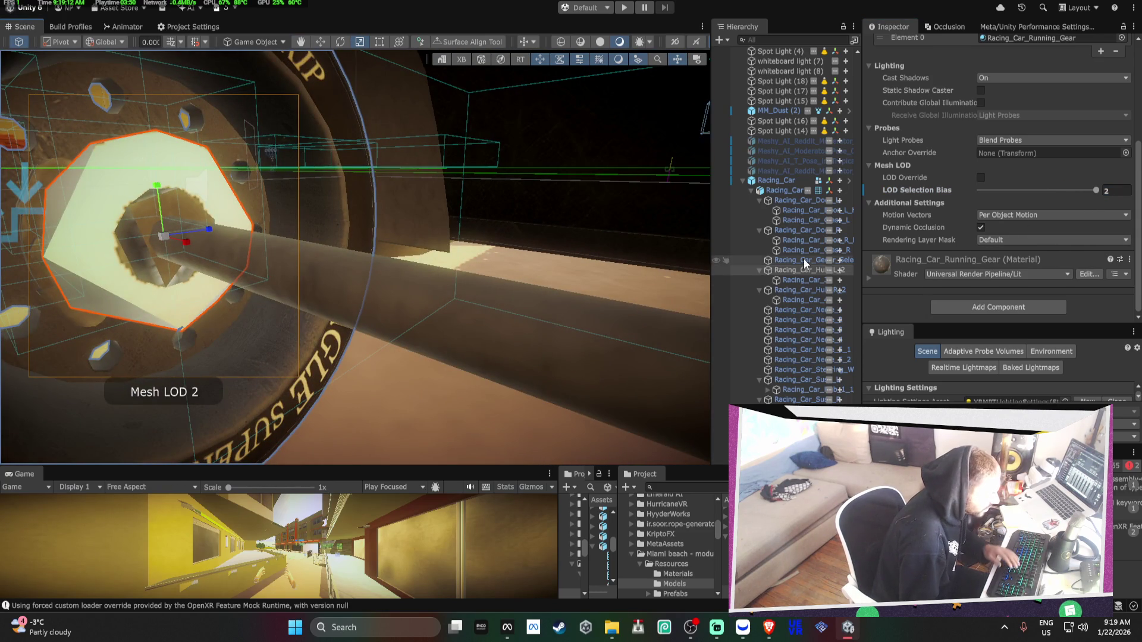
key("Delete")
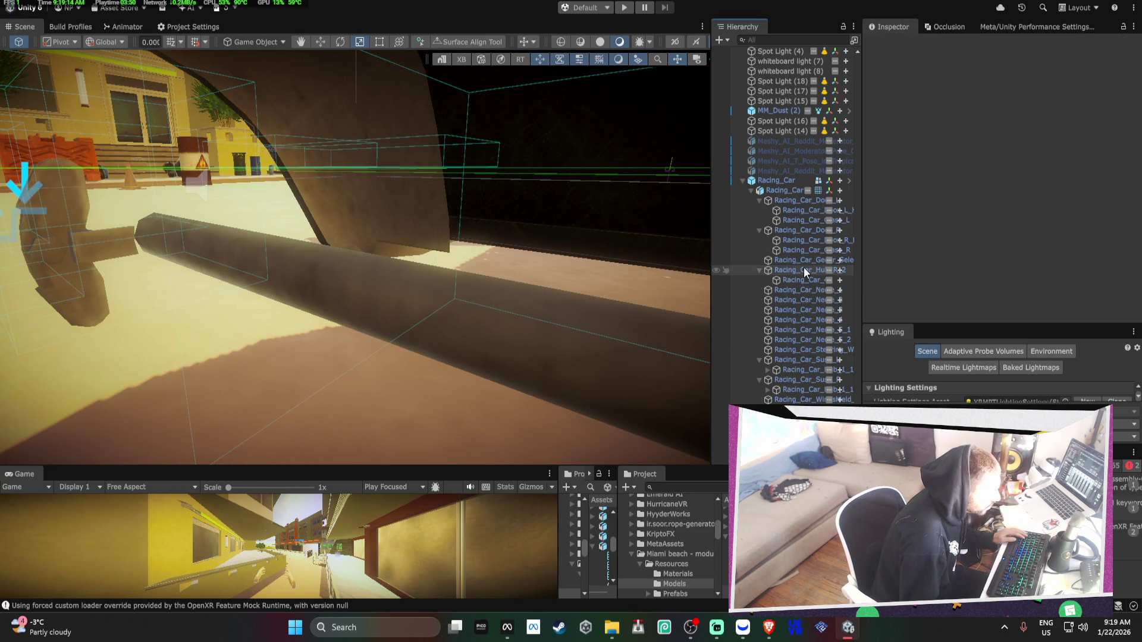
key("ctrl+z")
key("ctrl+z")
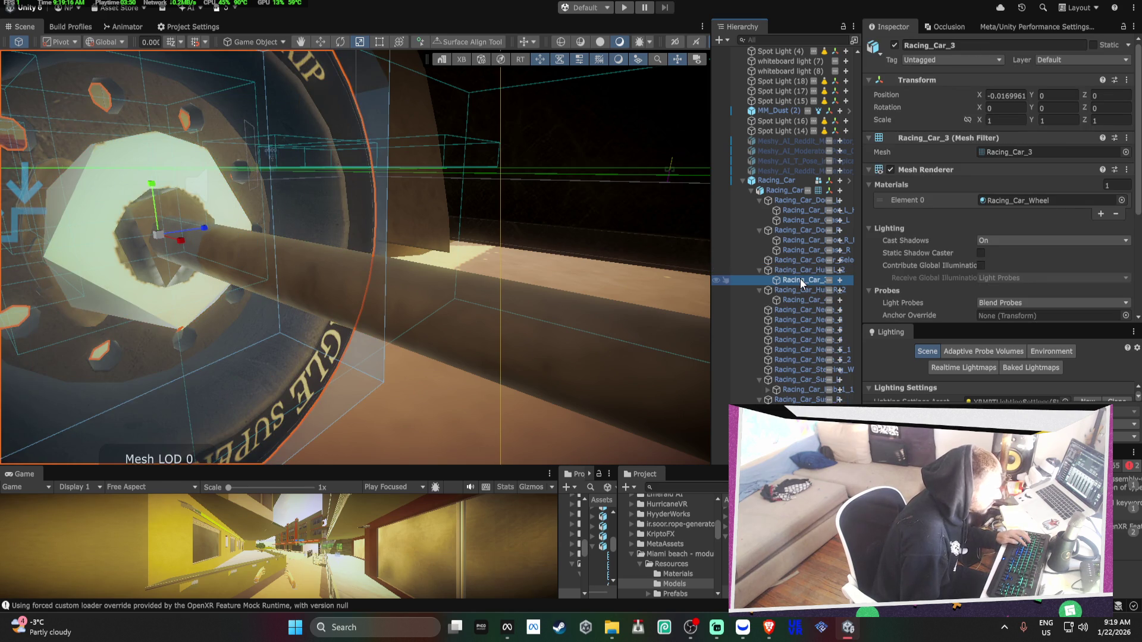
Raise LOD Selection Bias on Racing_Car_Hub_L_2, Racing_Car_3, Racing_Car_Hub_R_2 (to 2) and Racing_Car_4
double_click(788, 273)
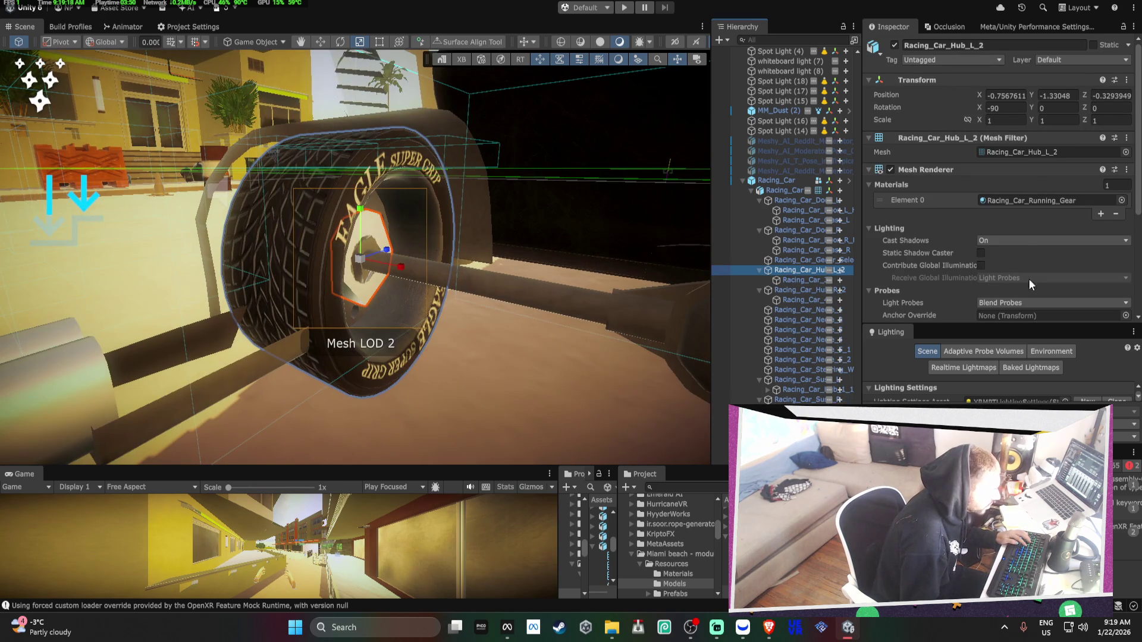
scroll(1017, 237, "down", 3)
left_click(1096, 252)
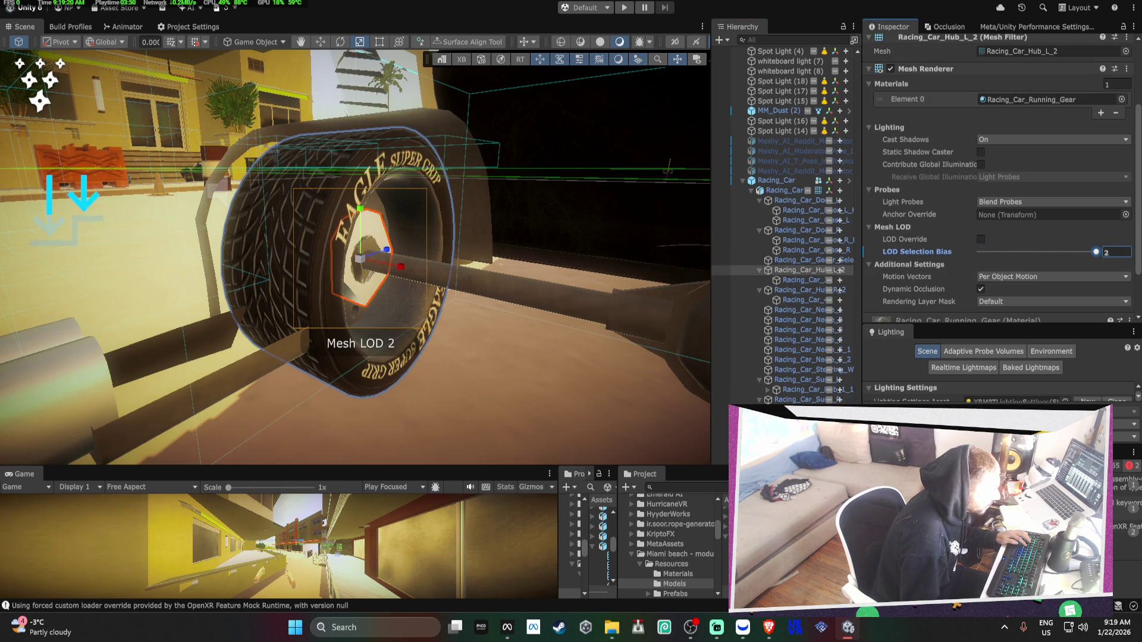
left_click(800, 280)
mouse_move(1052, 242)
left_mouse_down()
mouse_move(1096, 252)
mouse_move(1052, 258)
mouse_move(1060, 262)
left_mouse_up()
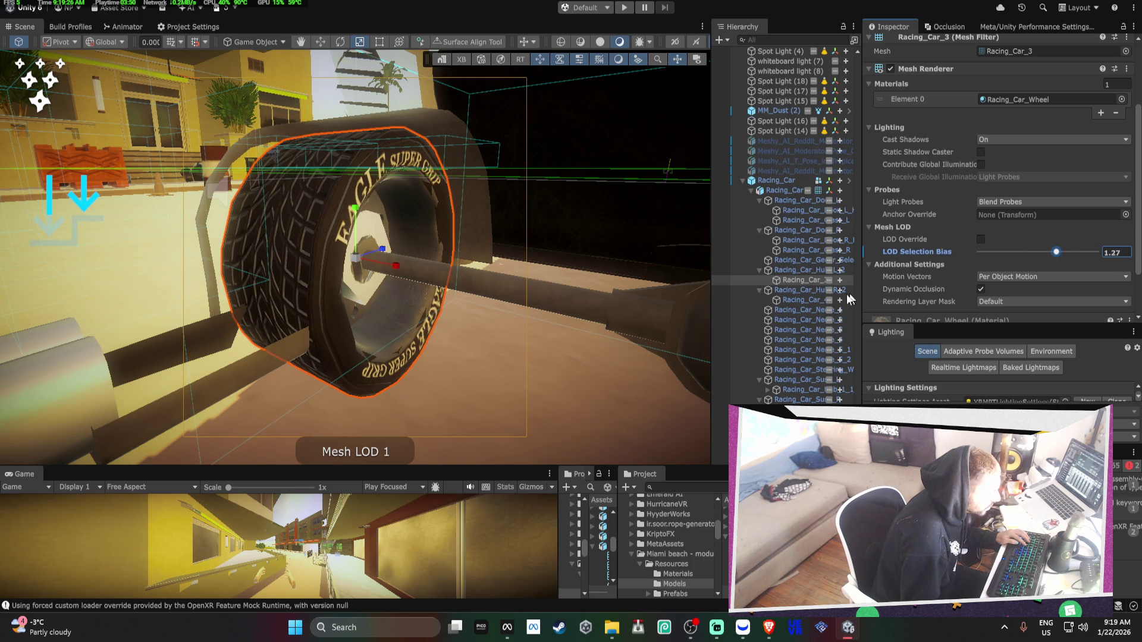
left_click(785, 291)
mouse_move(1039, 252)
left_mouse_down()
mouse_move(1099, 257)
mouse_move(1045, 264)
mouse_move(1057, 265)
left_mouse_up()
left_click(817, 301)
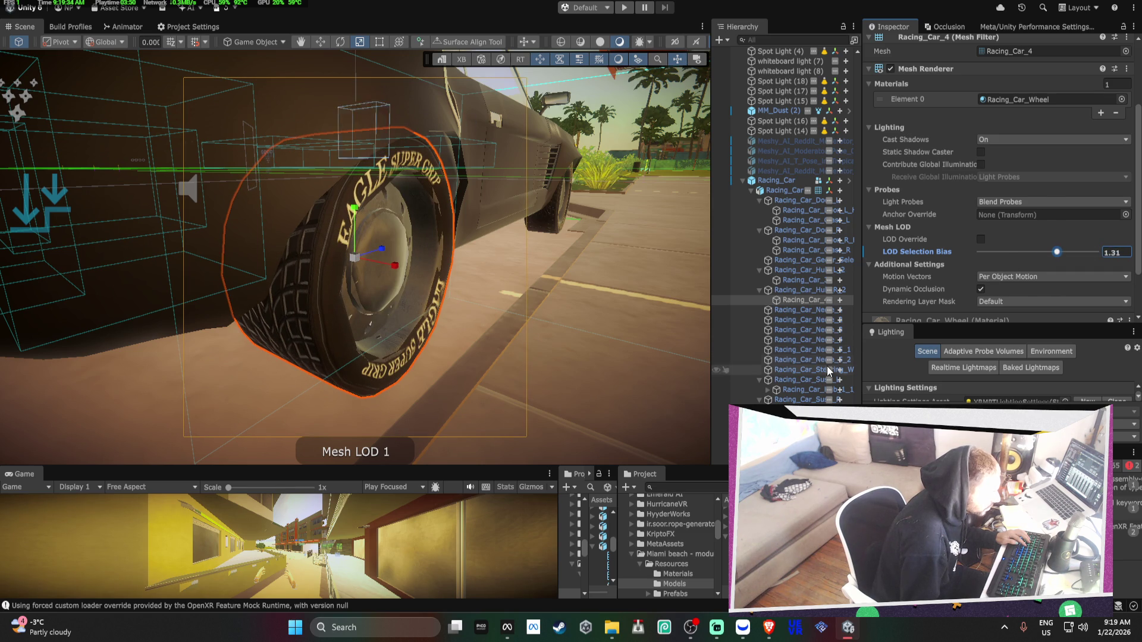
double_click(800, 310)
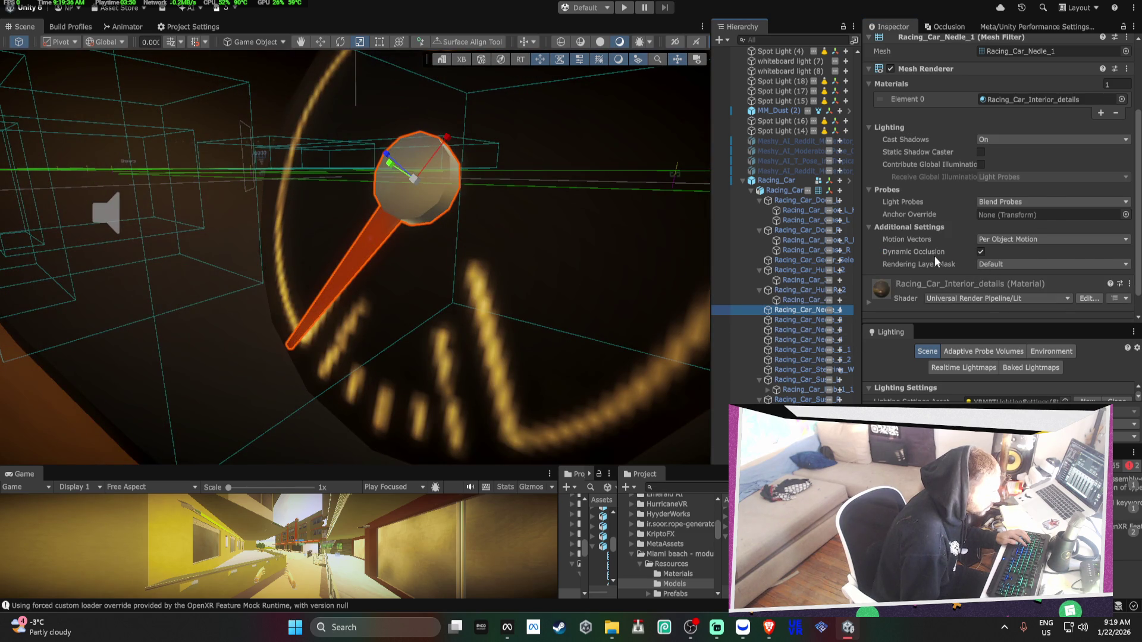
Frame the gauge needles and steering wheel, raising the steering wheel's LOD selection bias
scroll(1026, 262, "down", 1)
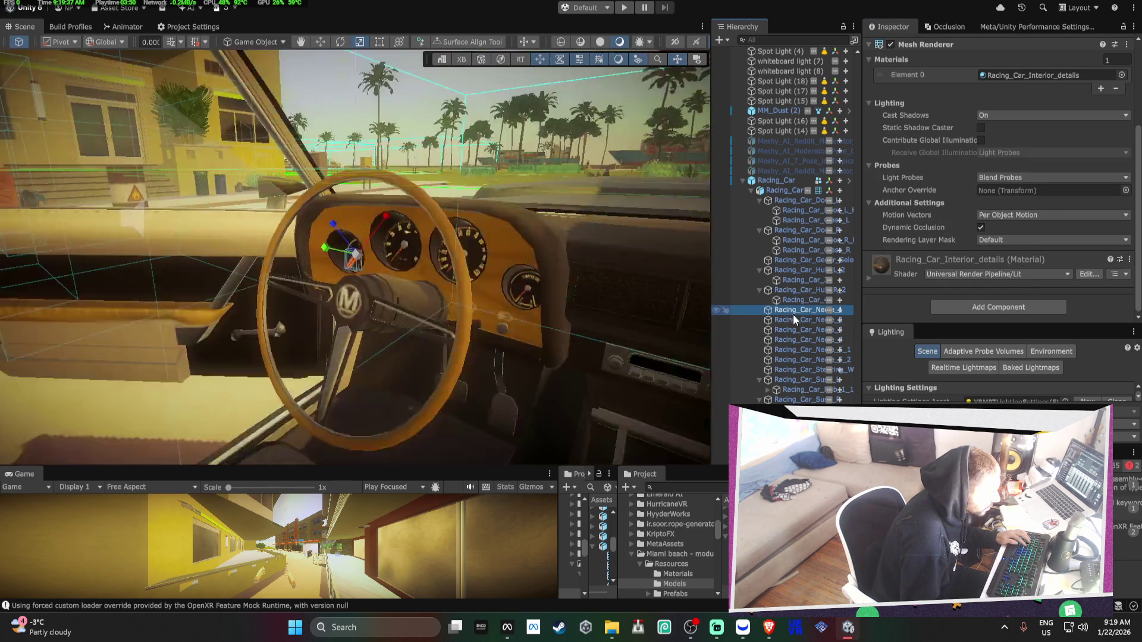
double_click(794, 320)
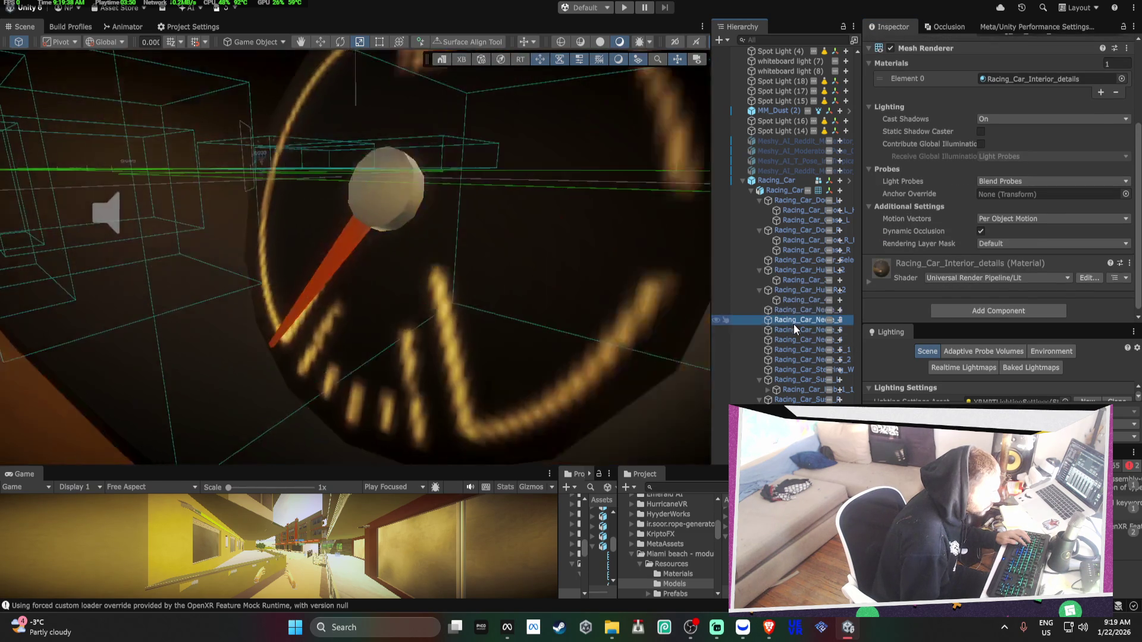
double_click(792, 339)
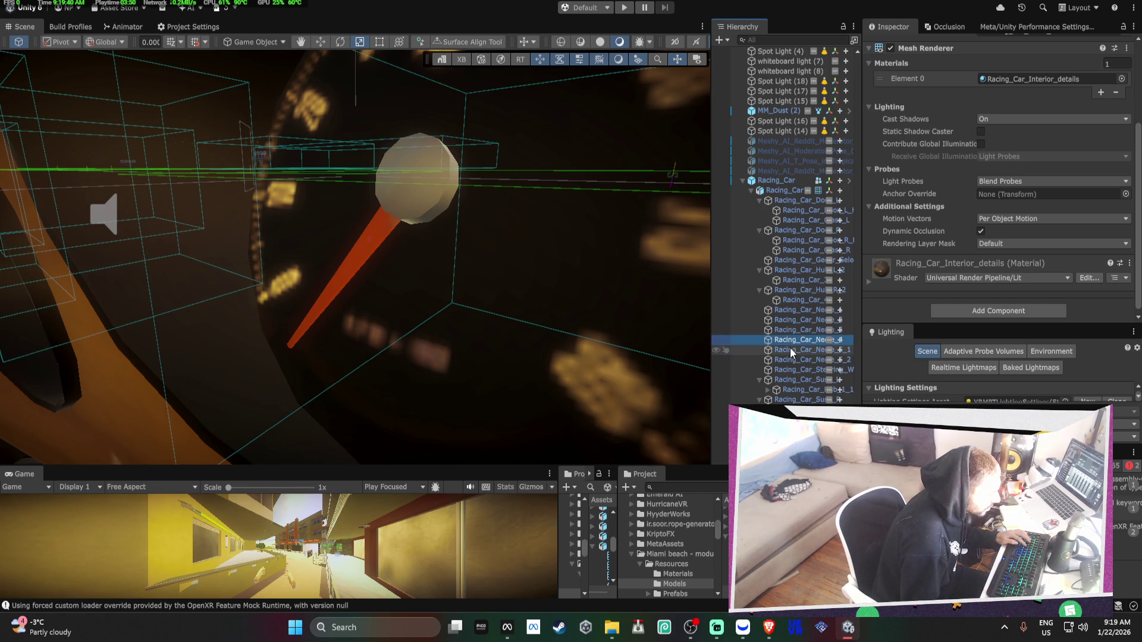
double_click(791, 369)
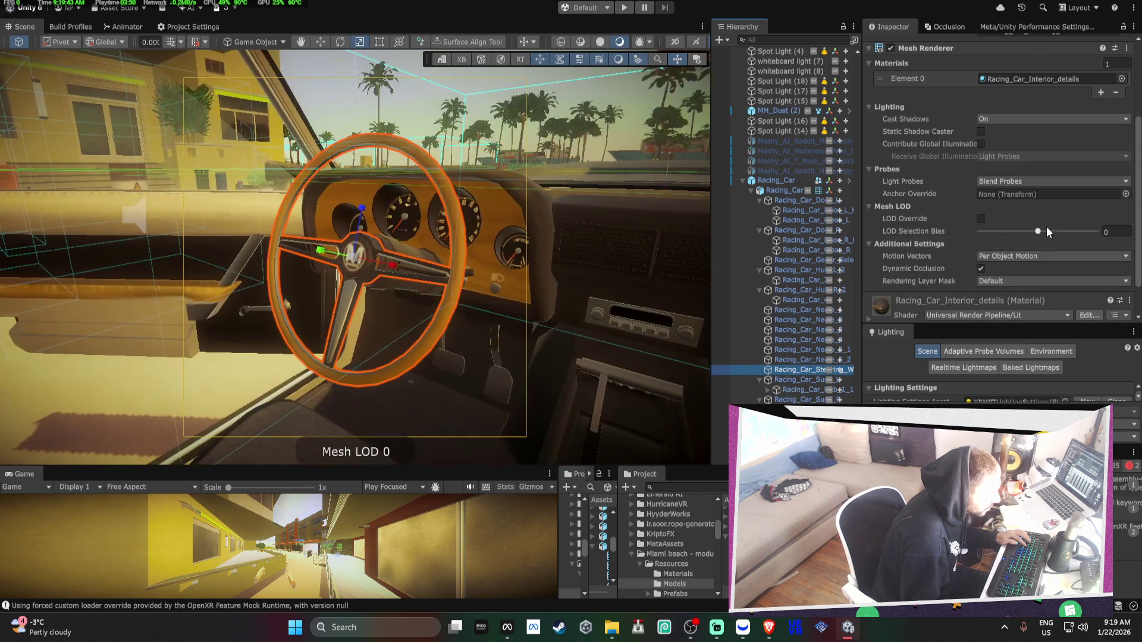
left_click_drag(1038, 232, 1044, 237)
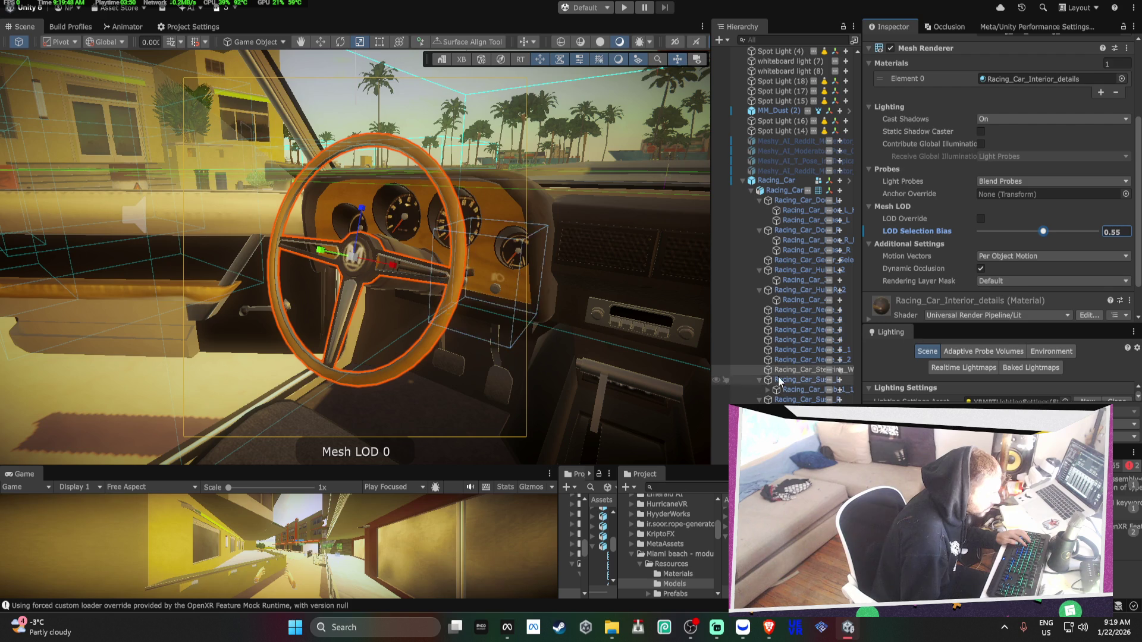
Adjust the first running gear part's LOD selection bias (3.59, then 3.22, then a typed value)
double_click(832, 379)
mouse_move(1035, 231)
left_mouse_down()
mouse_move(1101, 230)
mouse_move(1085, 234)
left_mouse_up()
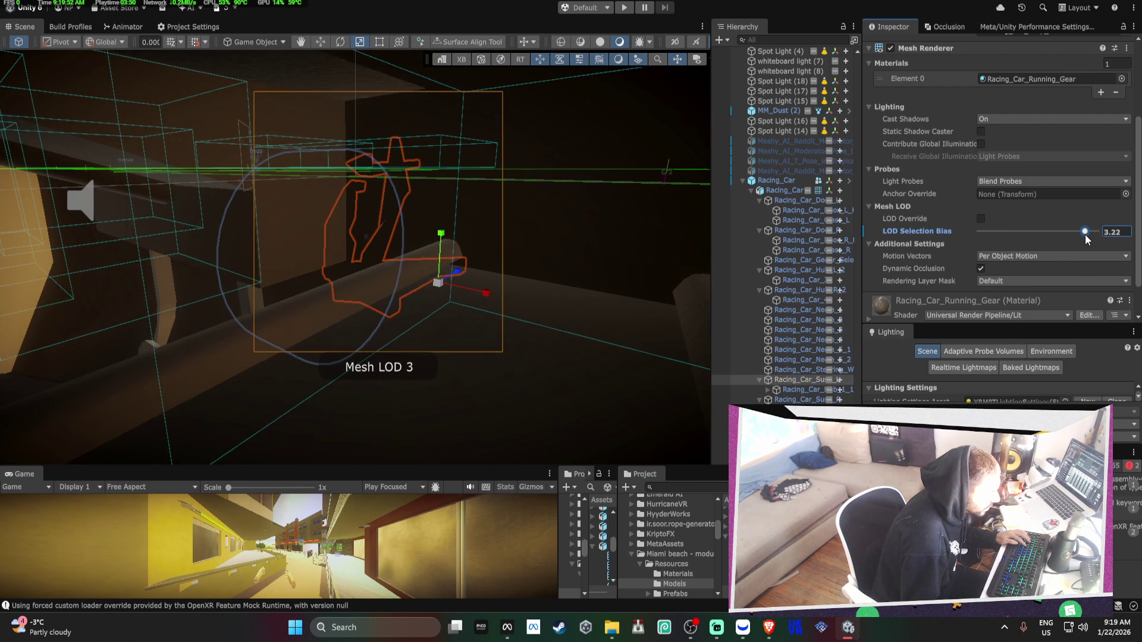
left_click_drag(535, 250, 714, 241)
left_click(1118, 232)
type("4f")
Set the next running gear part's LOD selection bias to 2 and the fender-side part's to 4
left_click(791, 390)
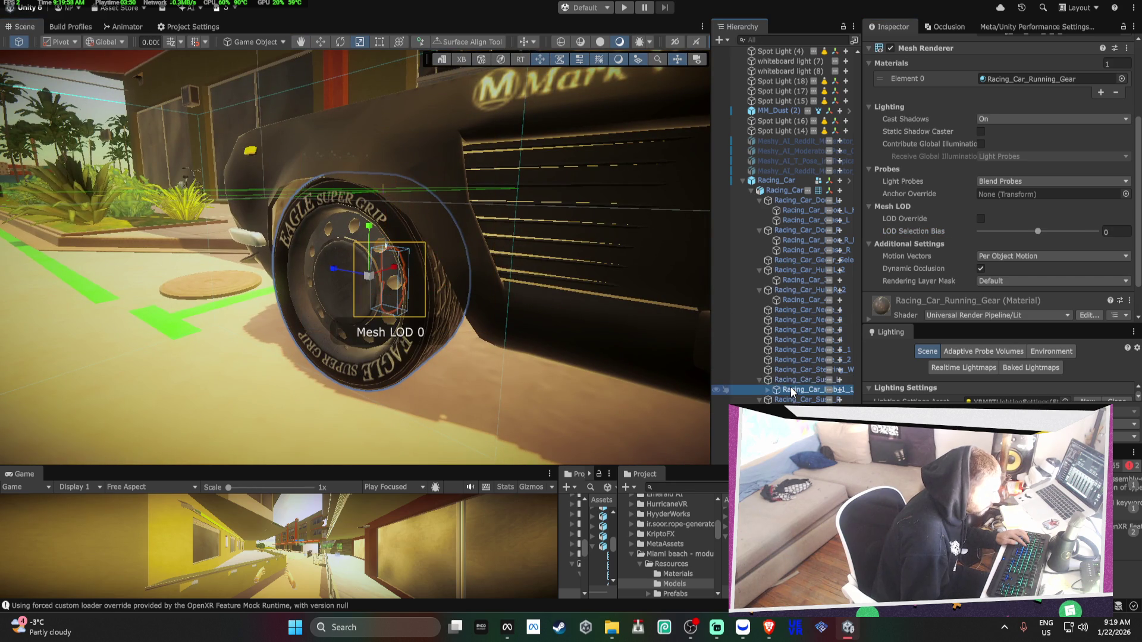
left_click(1116, 232)
type("2")
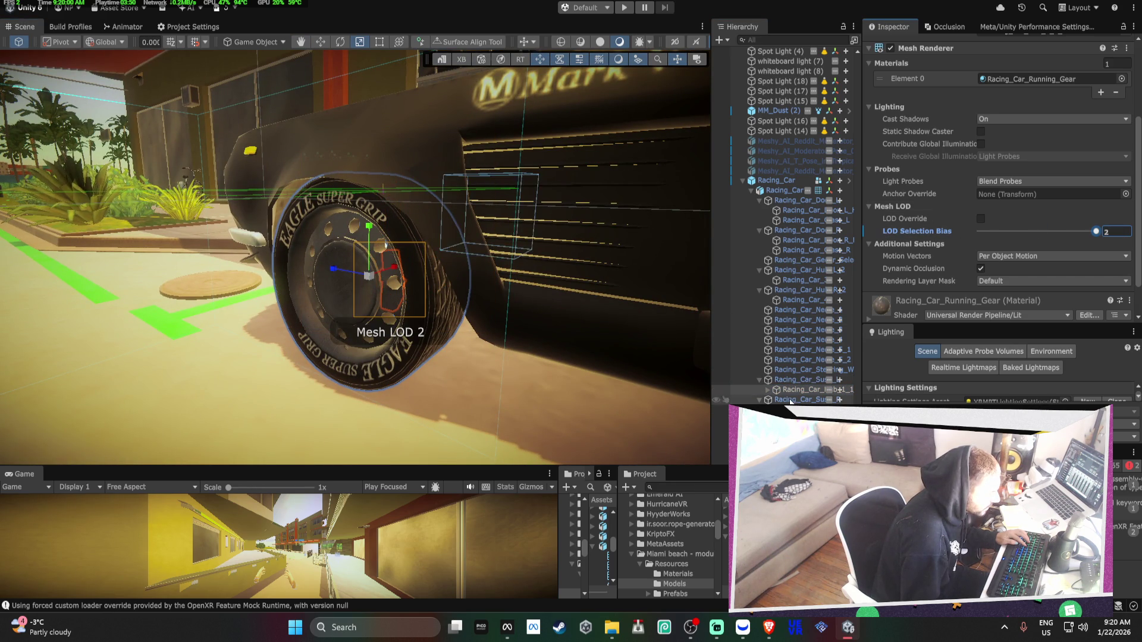
left_click(796, 400)
left_click_drag(1038, 231, 1097, 231)
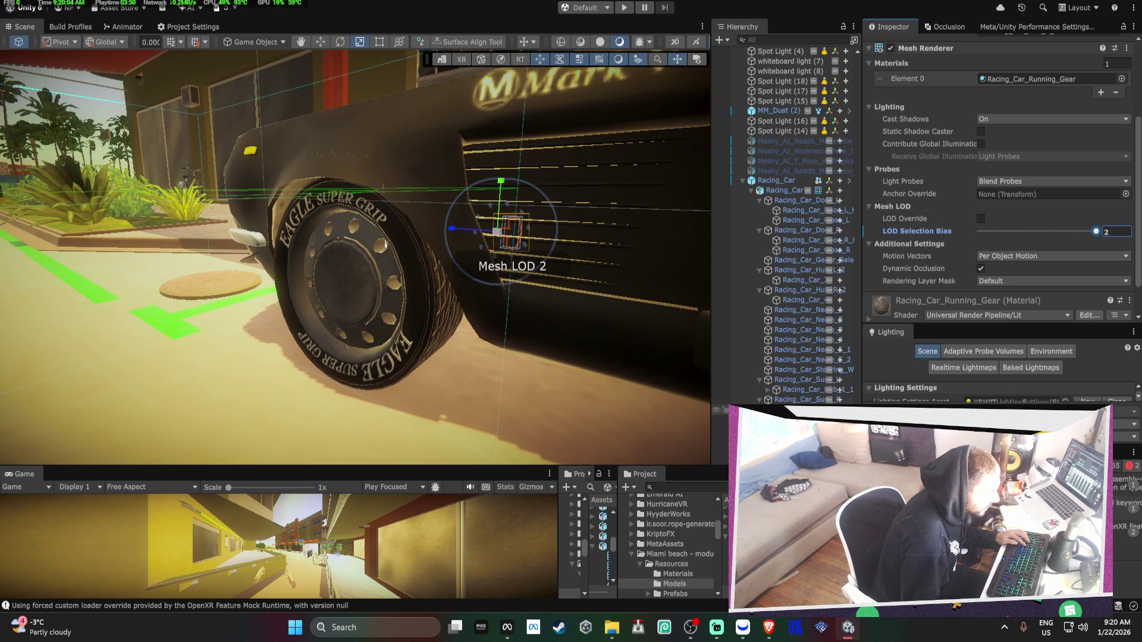
Give the exterior details wiper part an LOD selection bias of 2 and inspect it from outside
left_click(785, 419)
key("f")
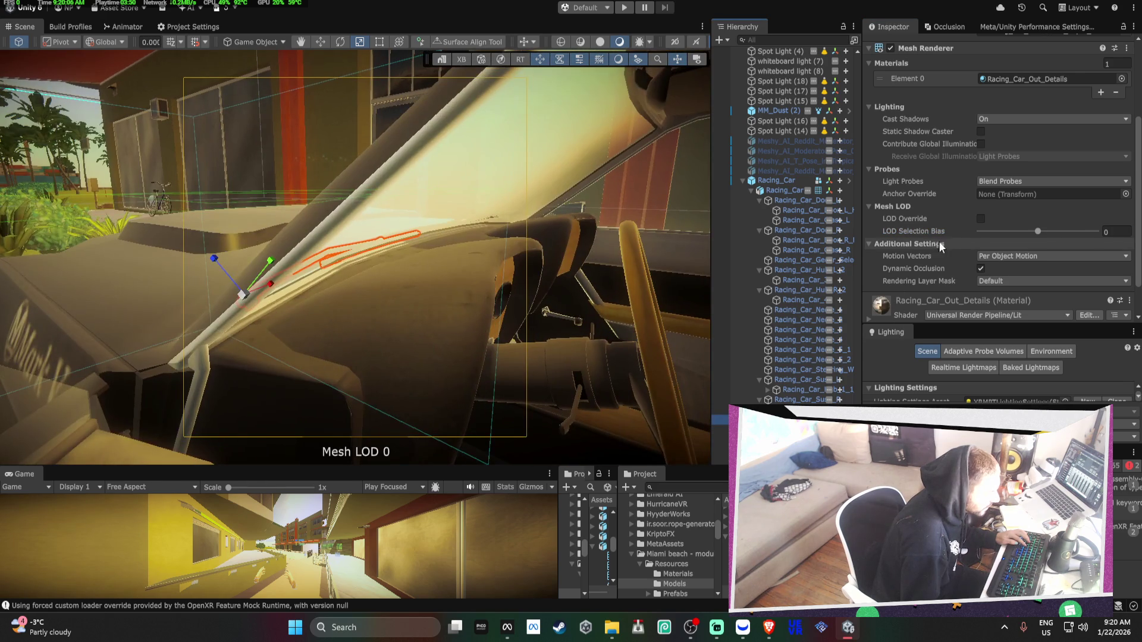
left_click_drag(1030, 233, 1096, 232)
left_click_drag(517, 262, 543, 252)
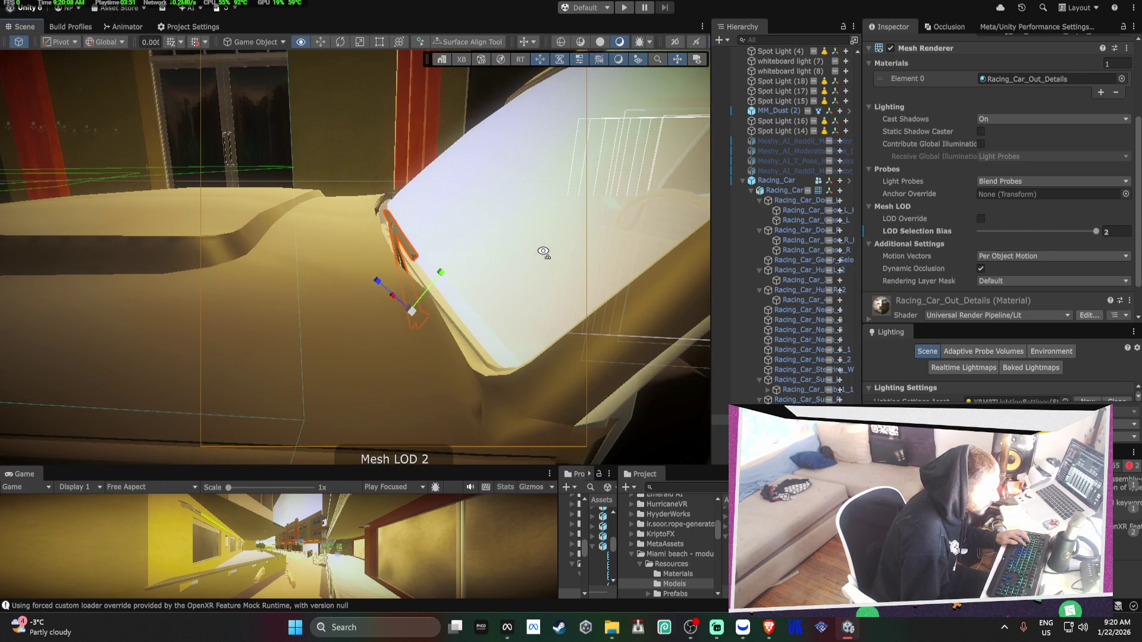
left_click(1112, 231)
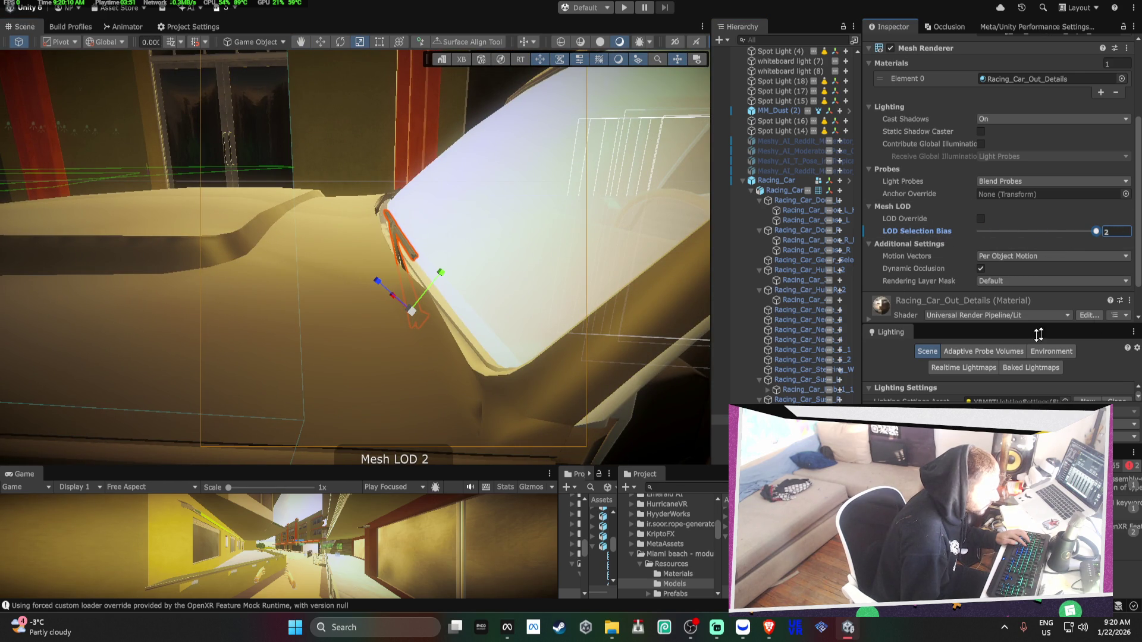
key("f")
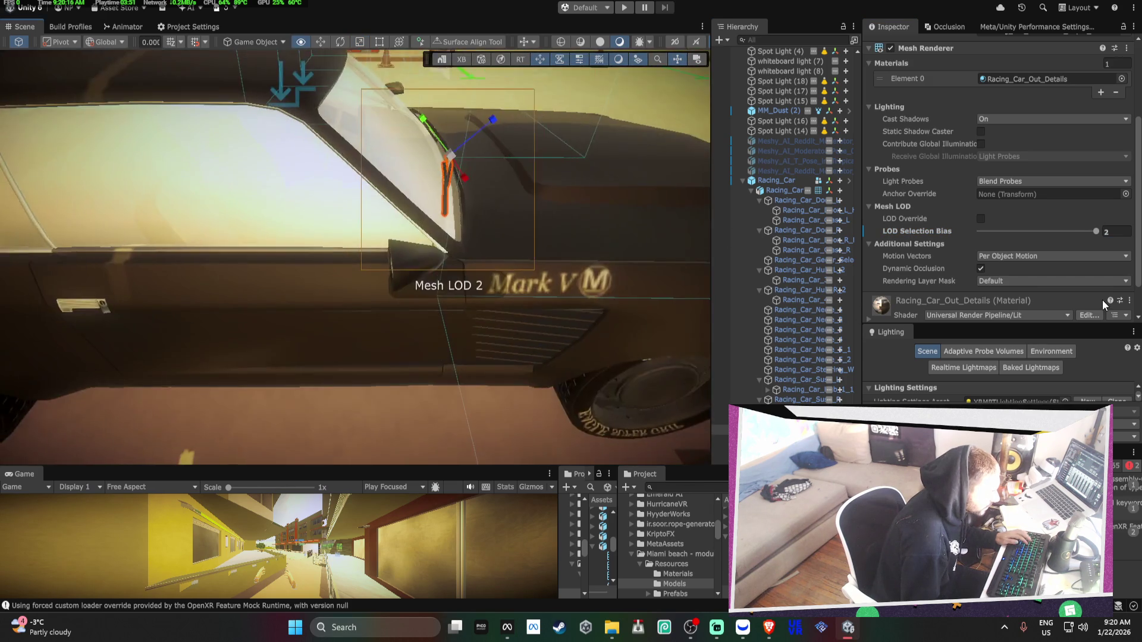
key("f")
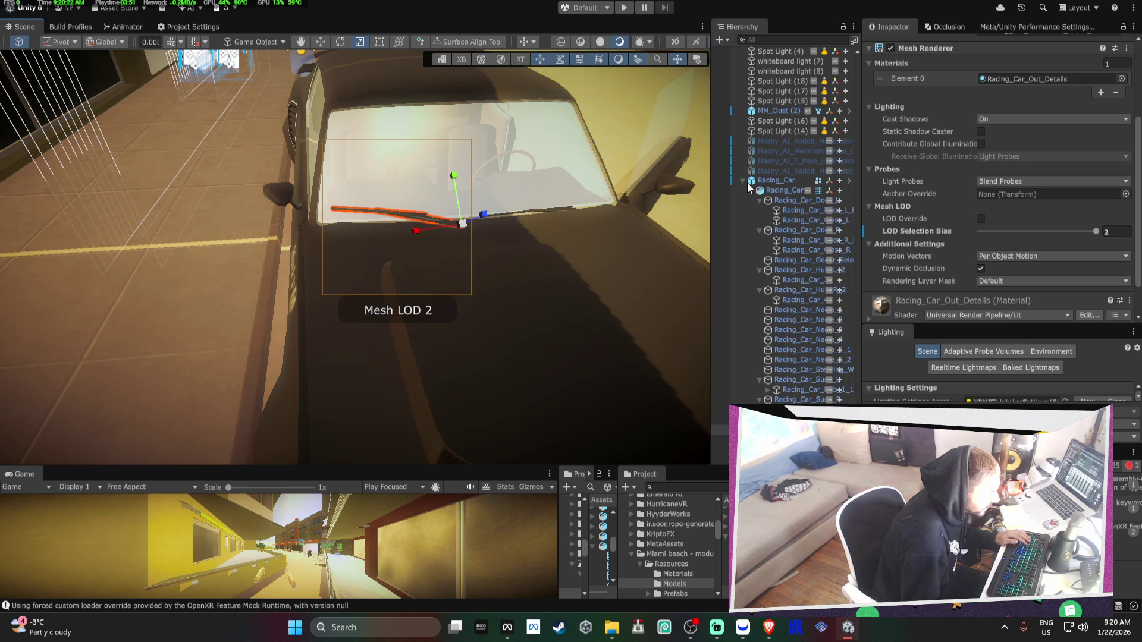
Select the whole Racing_Car and pull the view away, then fly back toward it
double_click(763, 181)
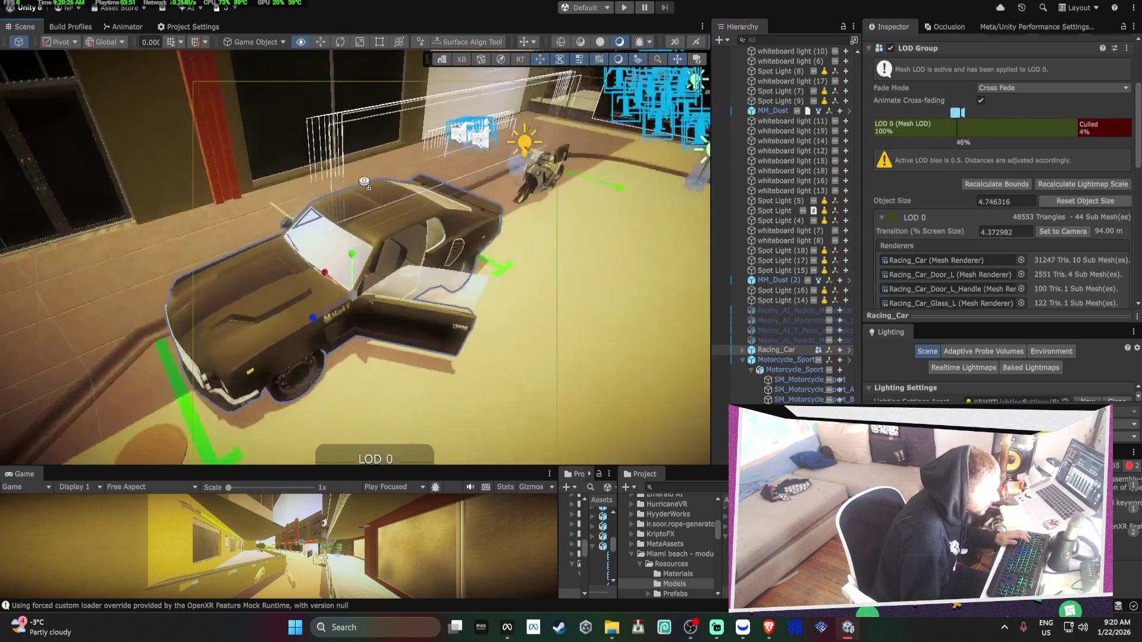
left_click_drag(364, 181, 453, 107)
key("w")
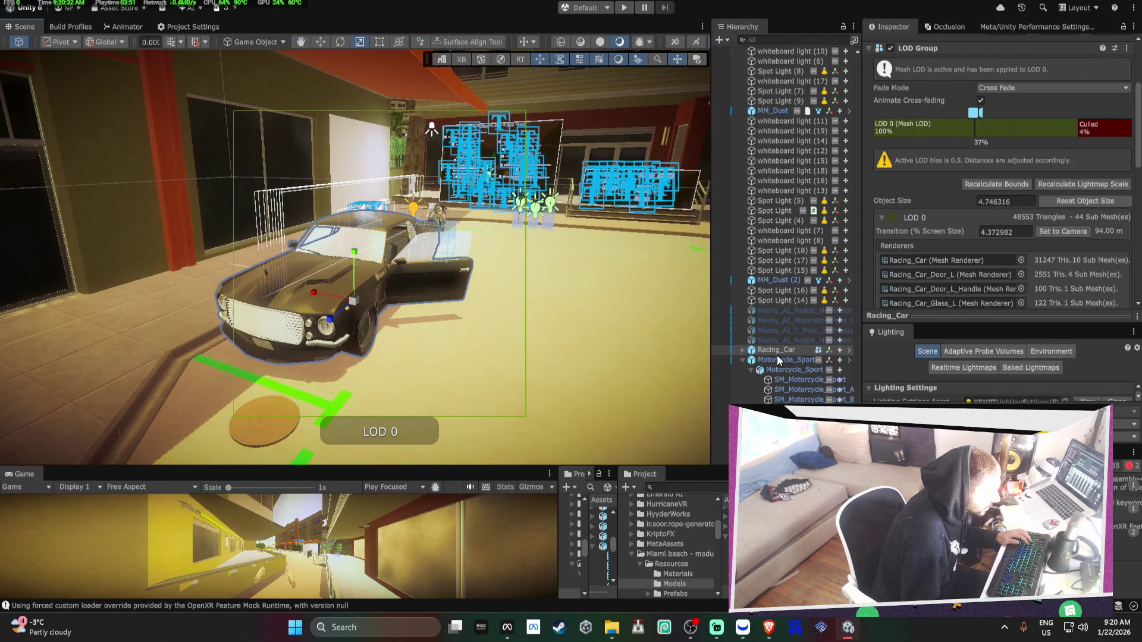
Widen the racing car's Culled range from 8% through 11% to 14%, orbiting to test
left_click(951, 134)
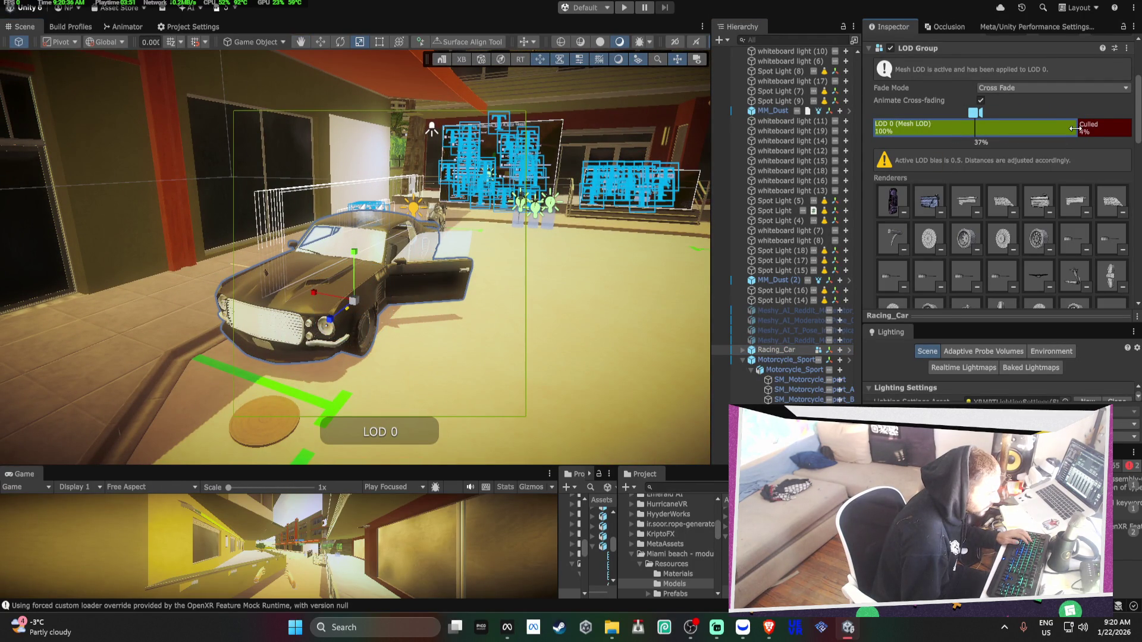
left_click_drag(1075, 129, 1060, 136)
mouse_move(333, 244)
left_mouse_down()
mouse_move(357, 244)
mouse_move(315, 242)
left_mouse_up()
scroll(315, 242, "down", 5)
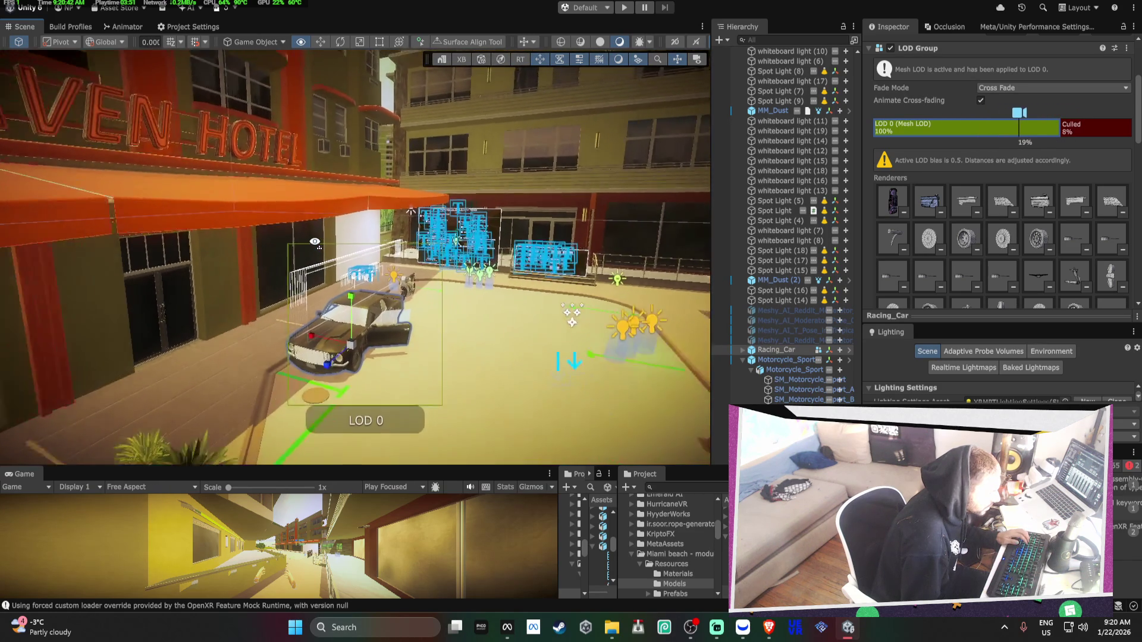
left_click_drag(1058, 126, 1046, 127)
left_click_drag(417, 261, 428, 260)
scroll(428, 260, "down", 5)
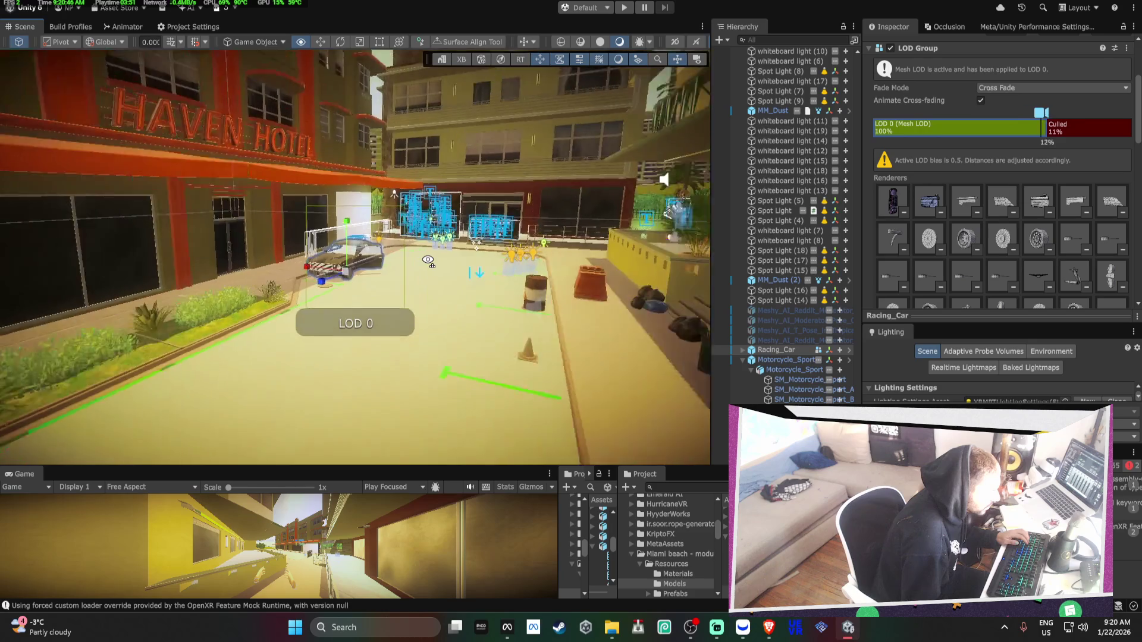
left_click_drag(1035, 128, 1036, 129)
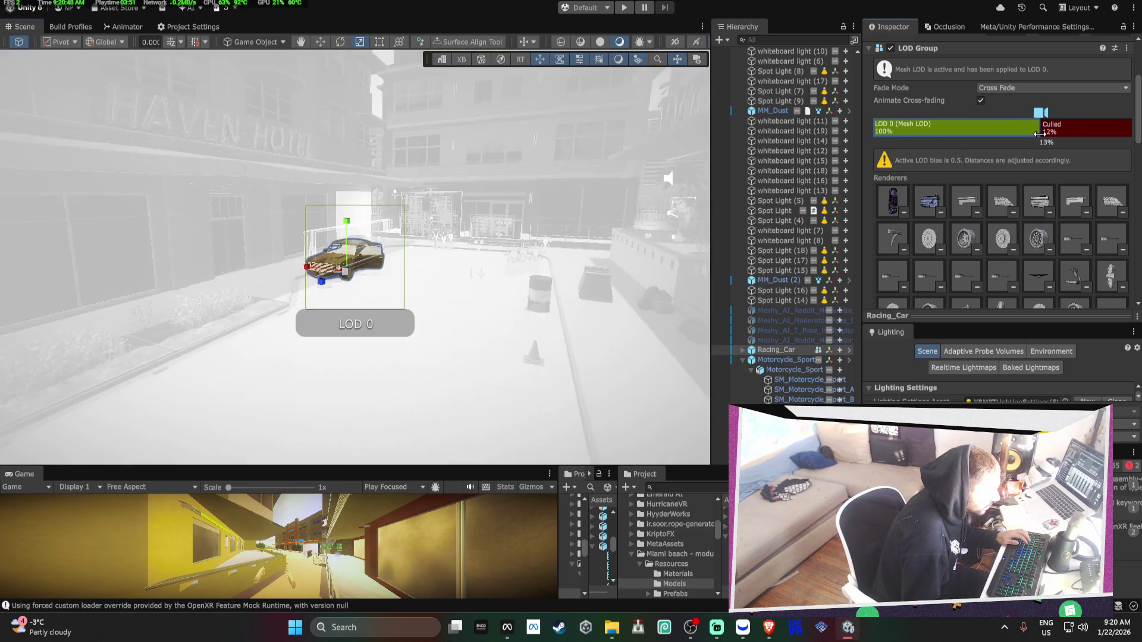
scroll(454, 220, "up", 5)
scroll(454, 220, "up", 1)
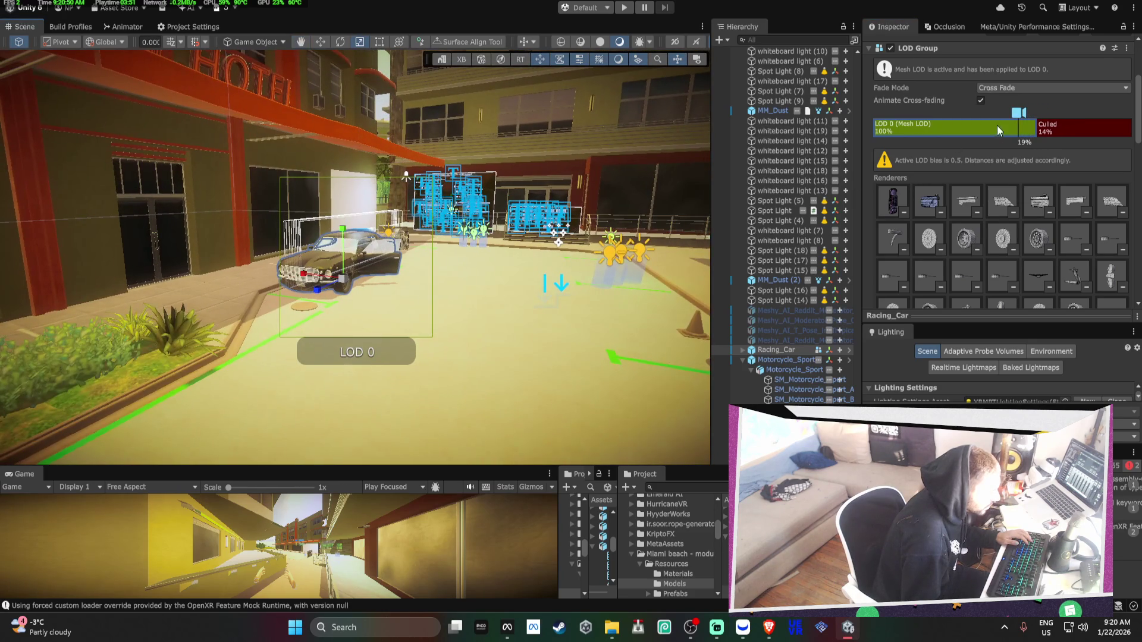
Push the culled range to 18%, fly down the street to test, then settle it near 11.6%
left_click_drag(1038, 128, 1021, 128)
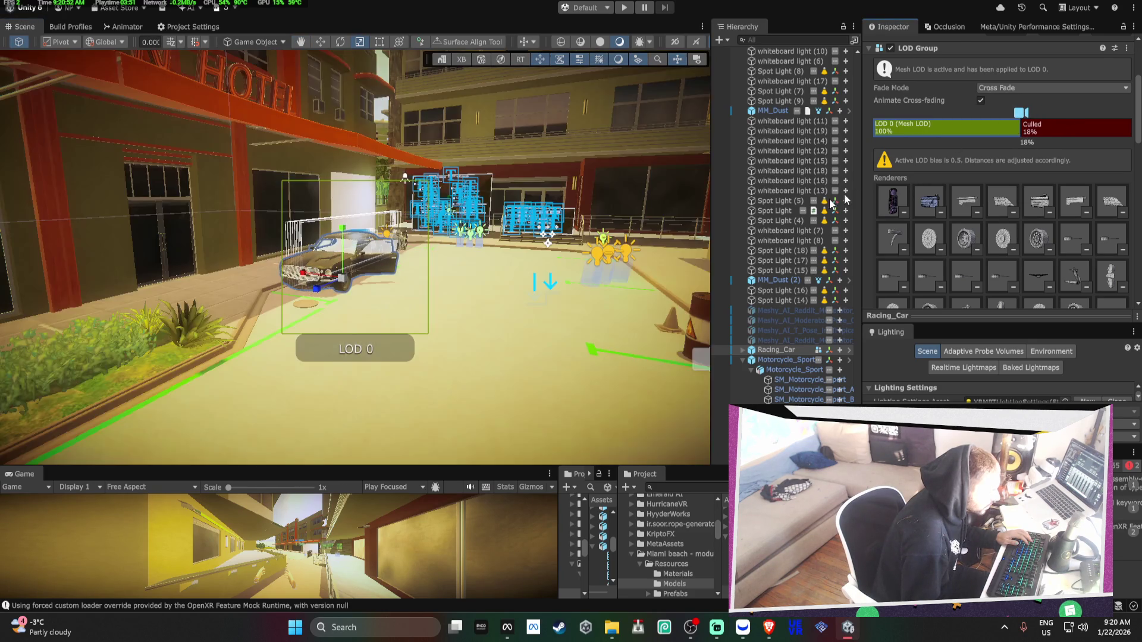
key("w")
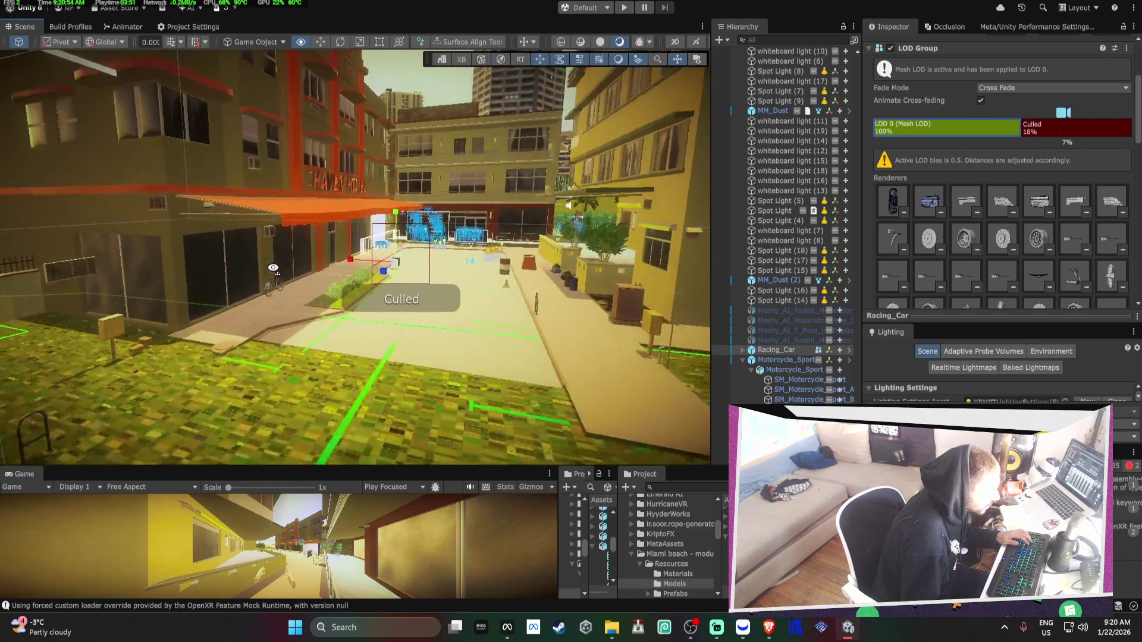
left_click_drag(272, 268, 260, 244)
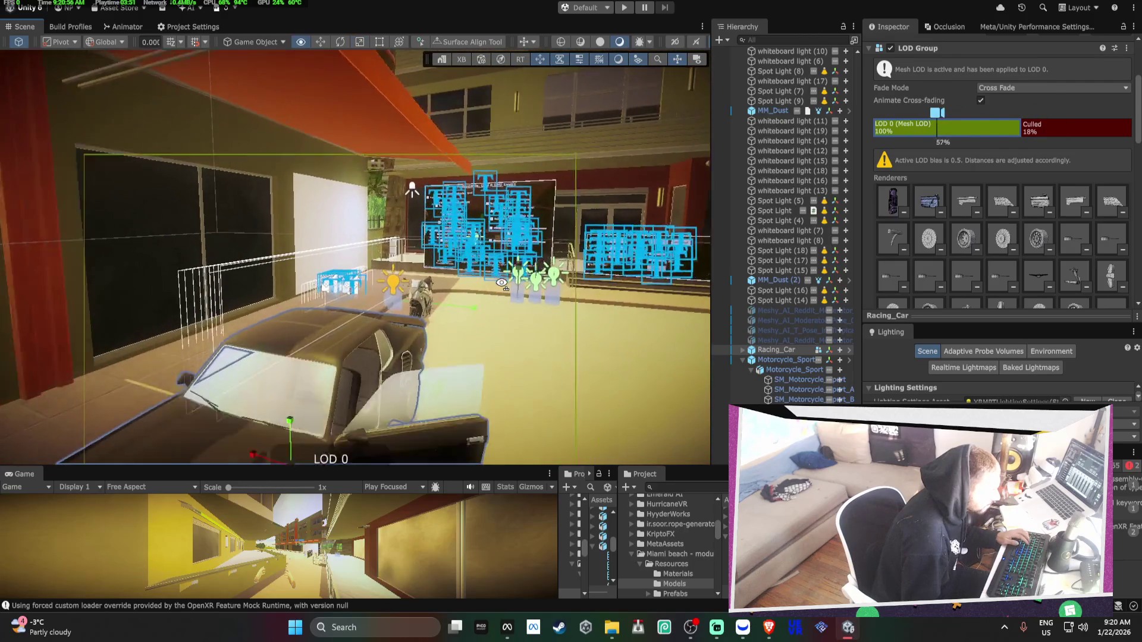
scroll(281, 255, "down", 5)
left_click_drag(1023, 127, 1044, 128)
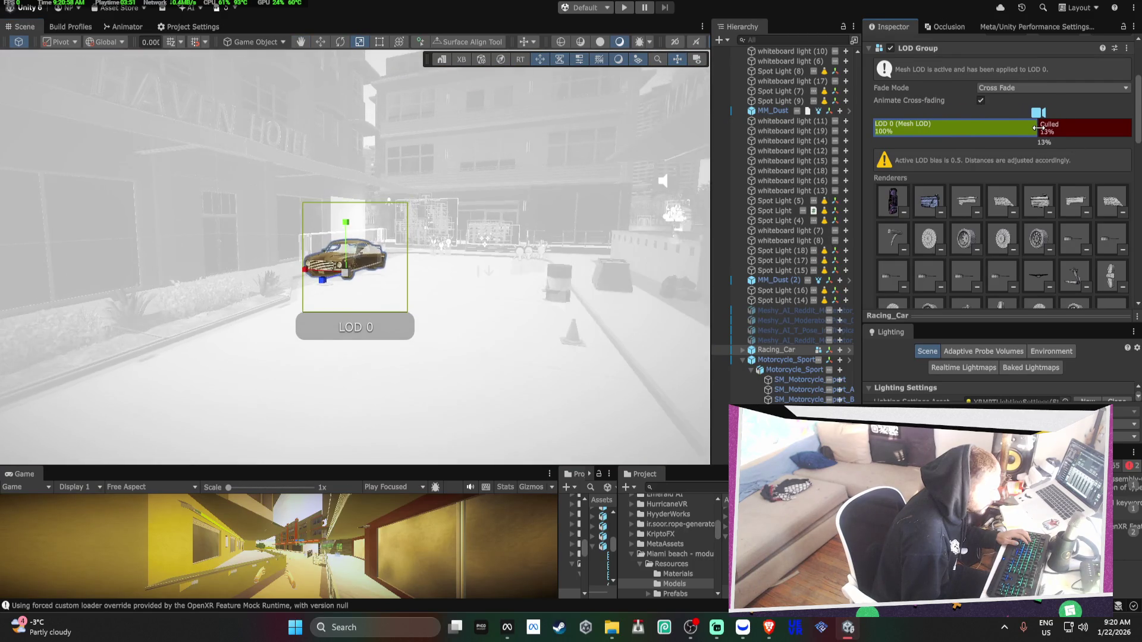
scroll(459, 252, "up", 10)
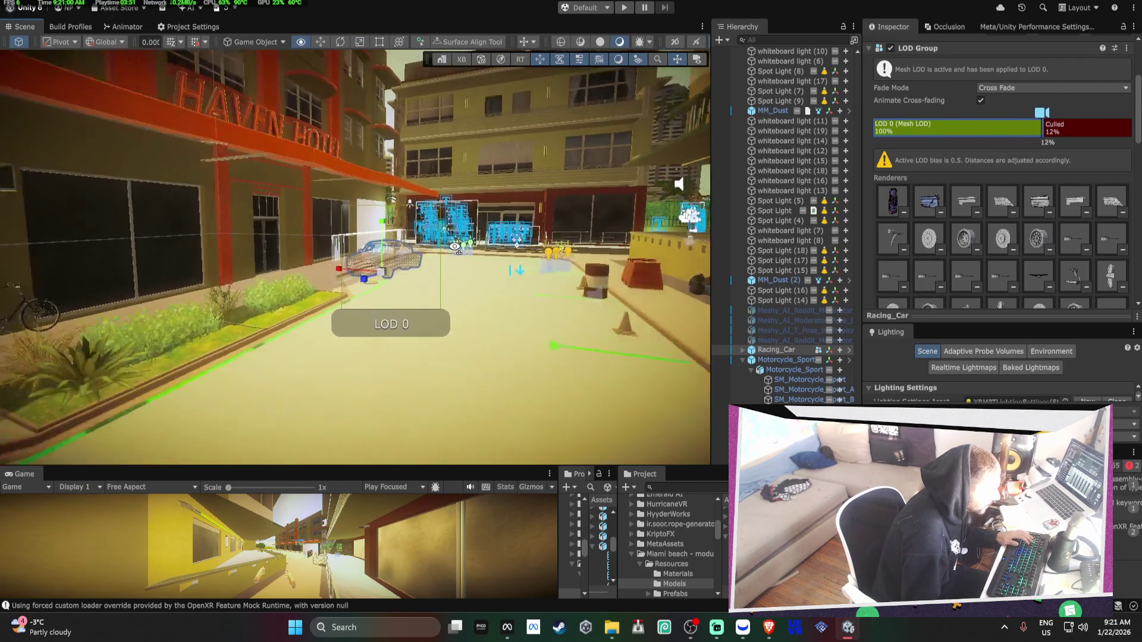
left_click_drag(355, 245, 404, 256)
scroll(1009, 198, "down", 5)
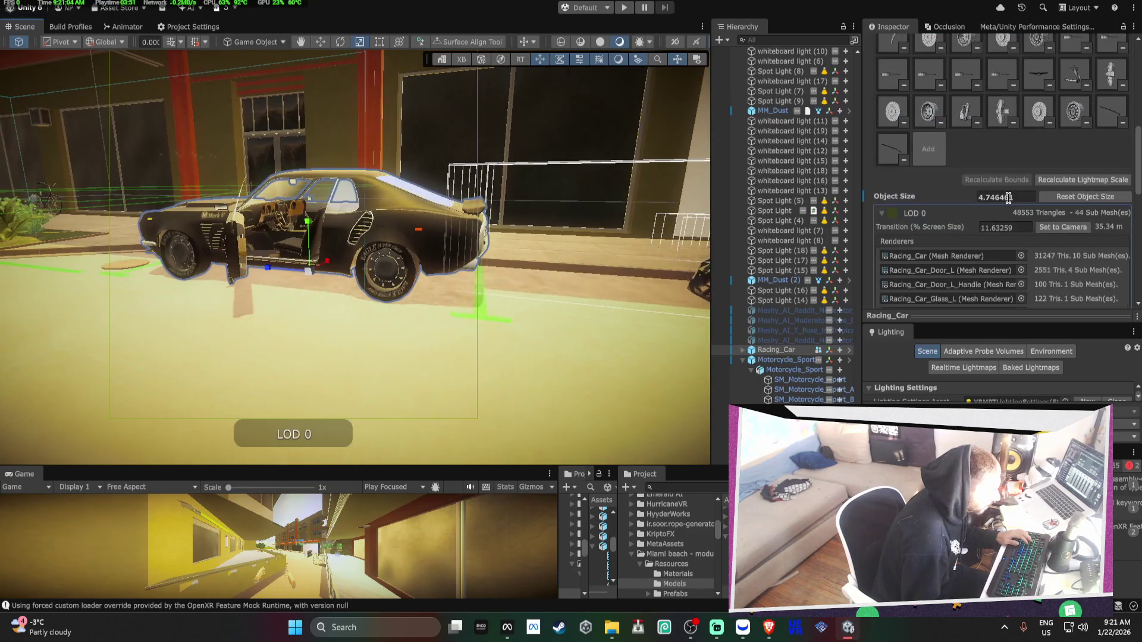
scroll(1077, 273, "down", 15)
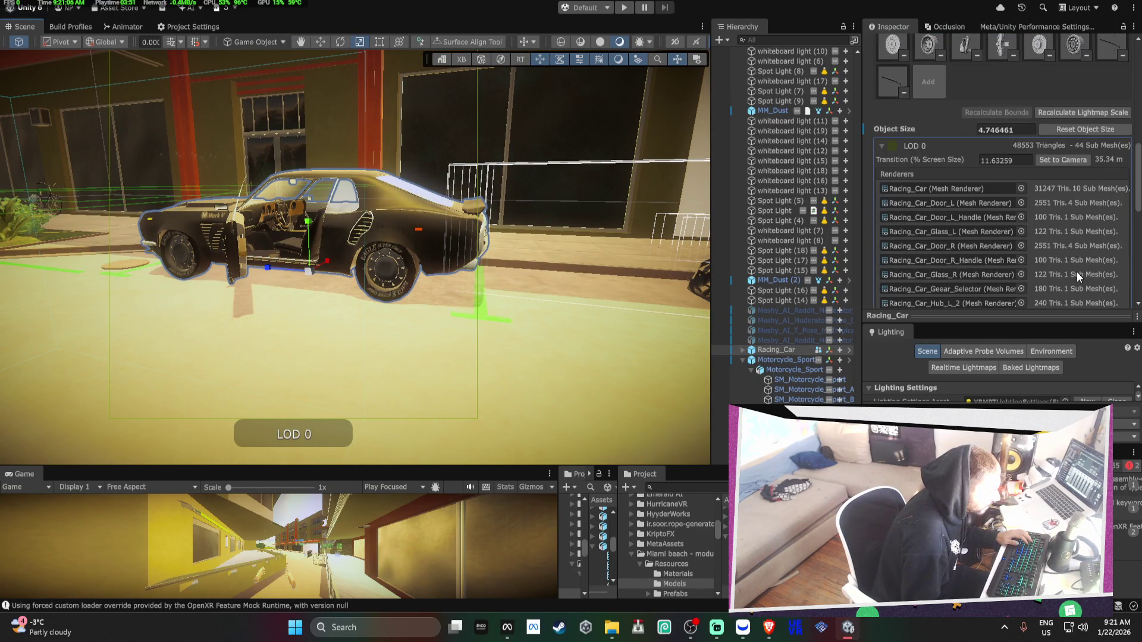
scroll(1071, 272, "up", 12)
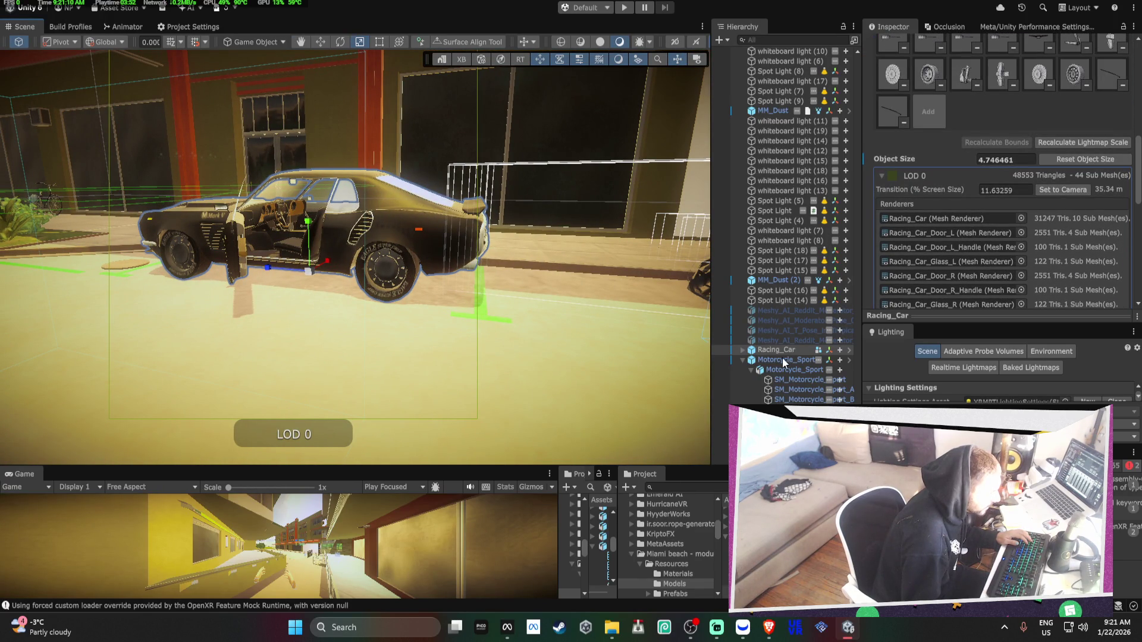
left_click(744, 361)
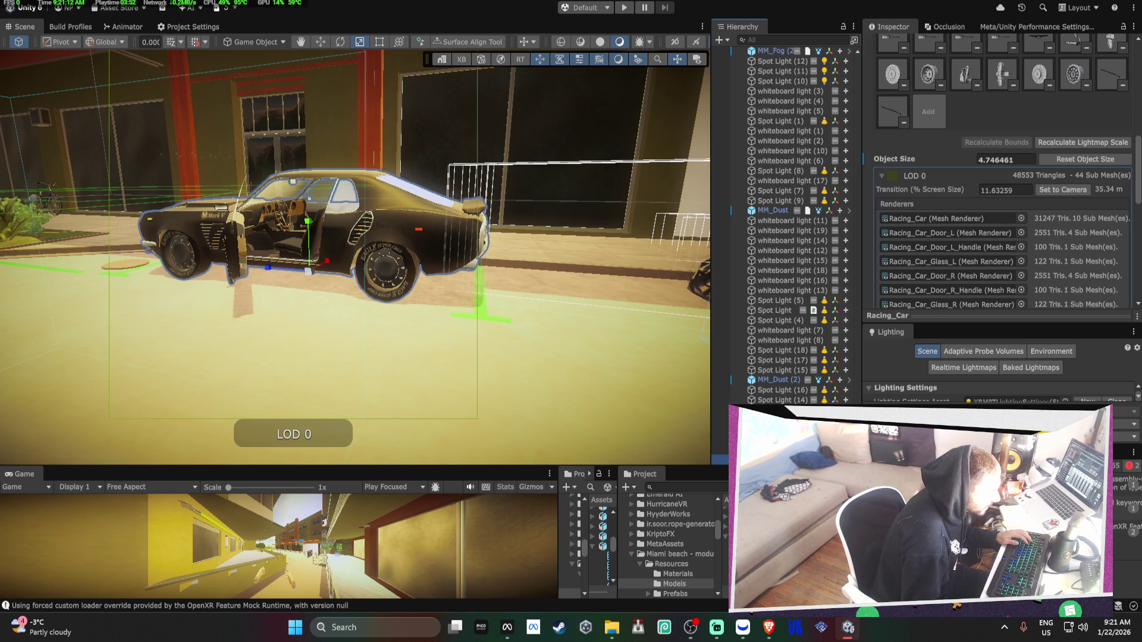
left_click(719, 459)
left_click(875, 93)
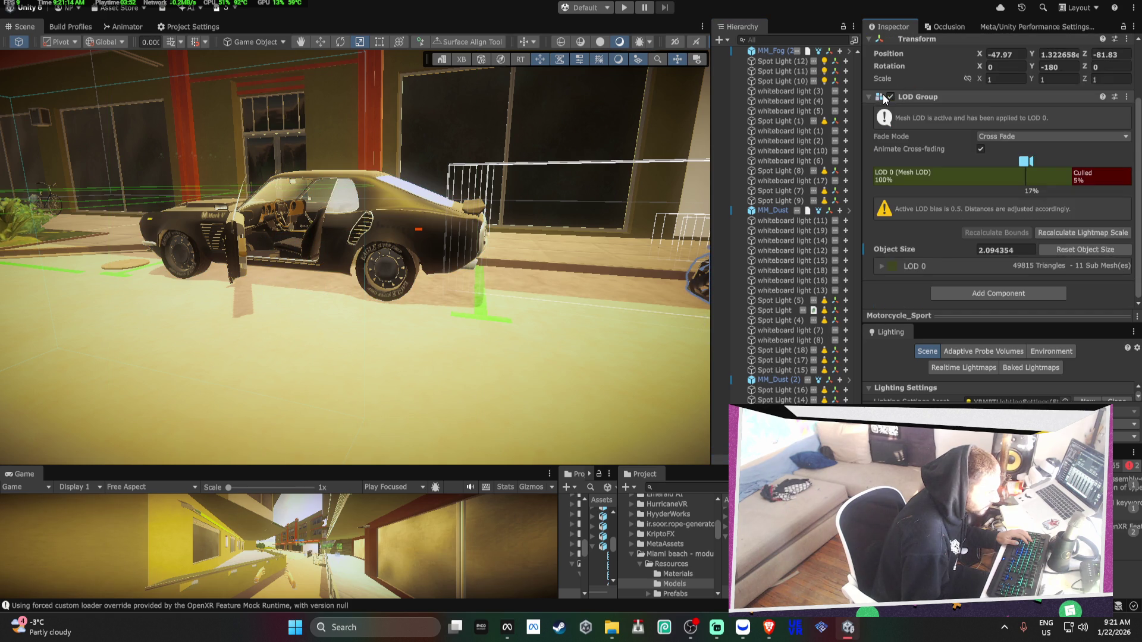
left_click(939, 177)
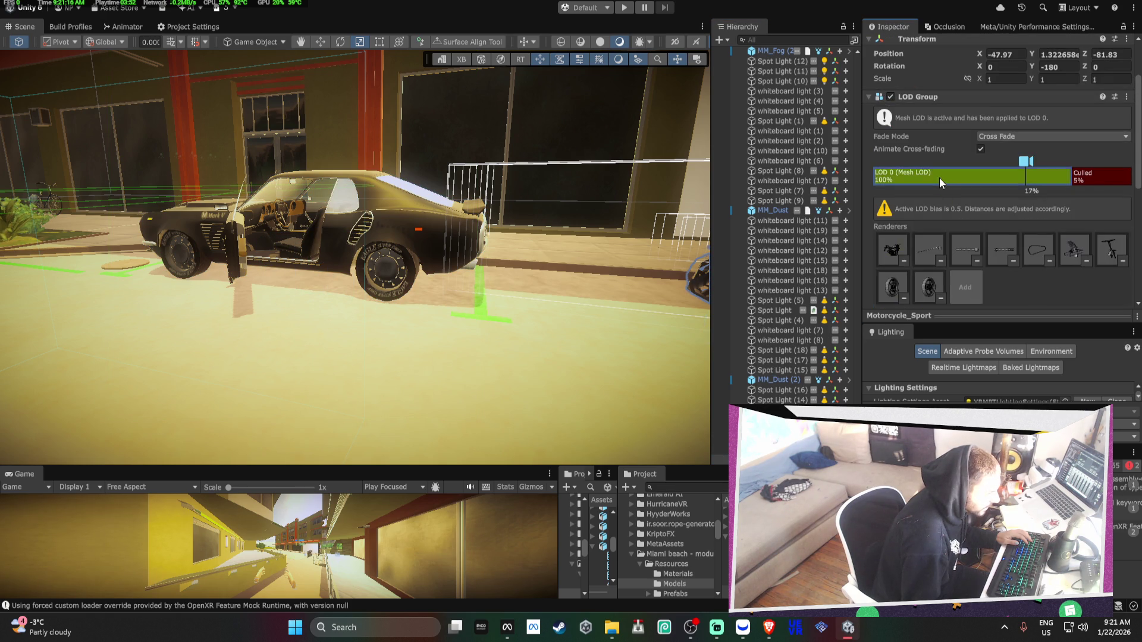
scroll(940, 178, "down", 4)
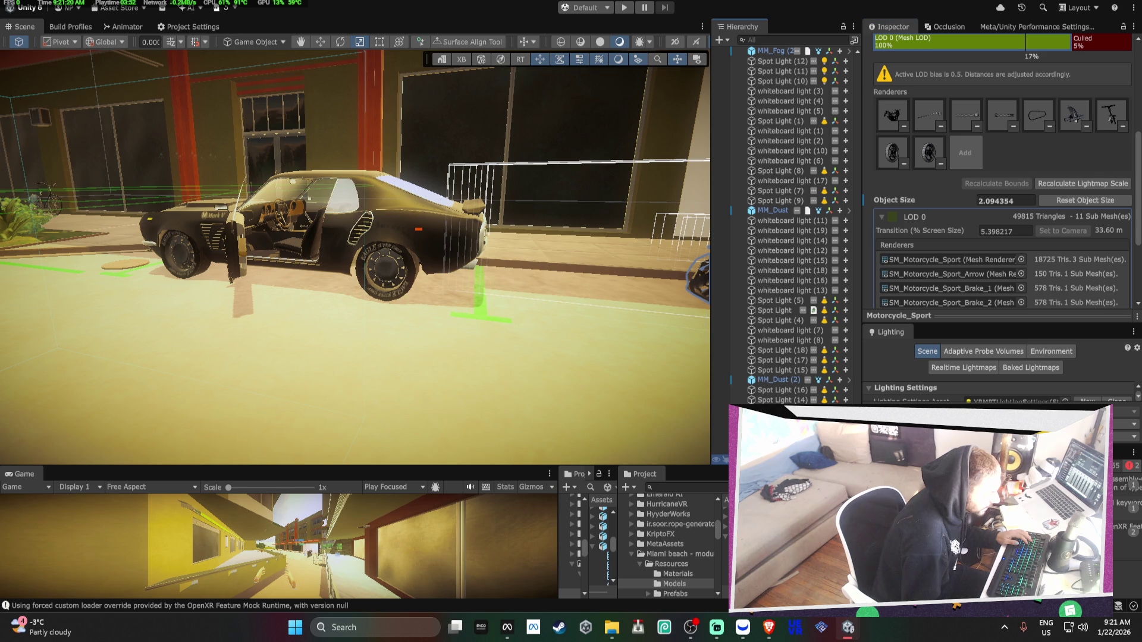
left_click(304, 250)
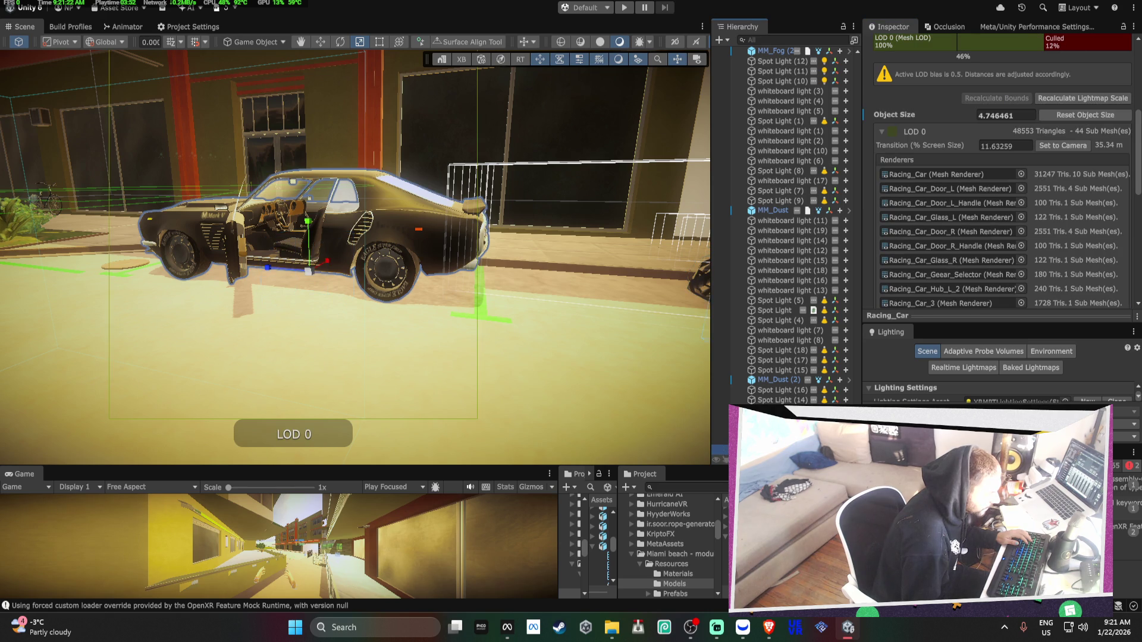
key("ctrl+z")
double_click(945, 203)
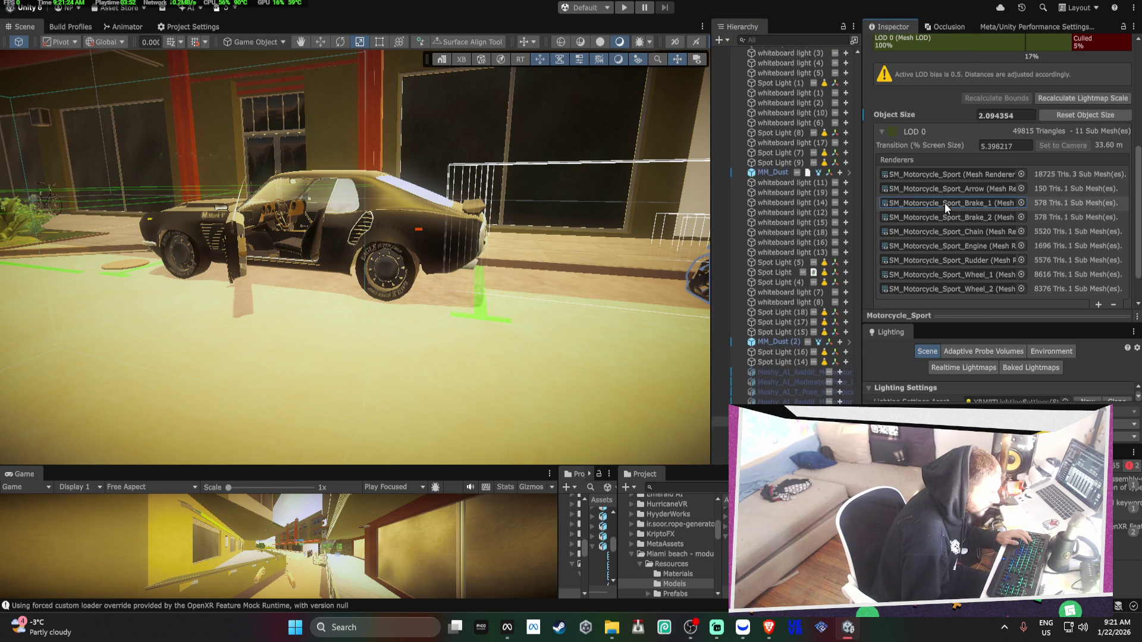
left_click(1010, 154)
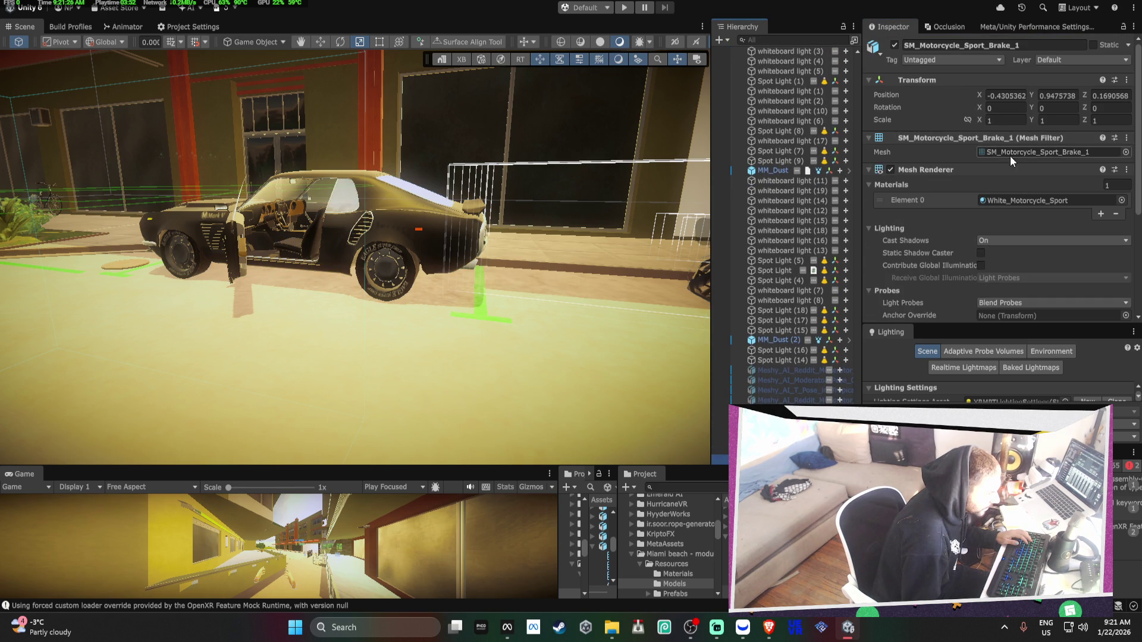
left_click(1010, 153)
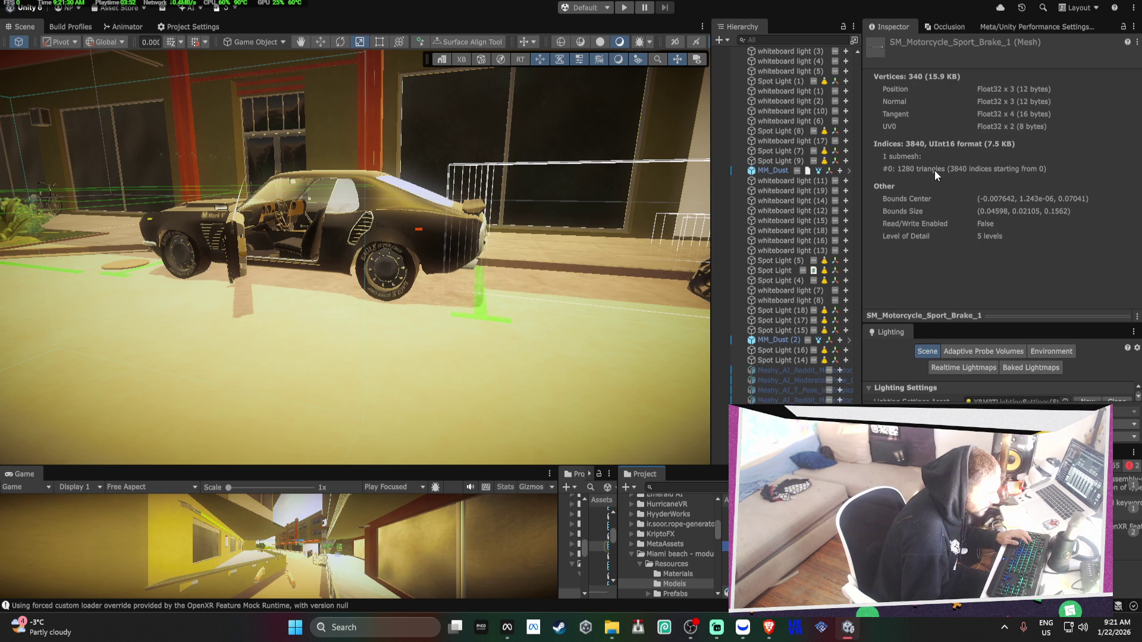
mouse_move(333, 259)
left_mouse_down()
mouse_move(238, 277)
mouse_move(463, 254)
mouse_move(392, 253)
mouse_move(250, 338)
mouse_move(394, 283)
mouse_move(390, 237)
left_mouse_up()
right_click(463, 254)
key("Escape")
left_click(295, 261)
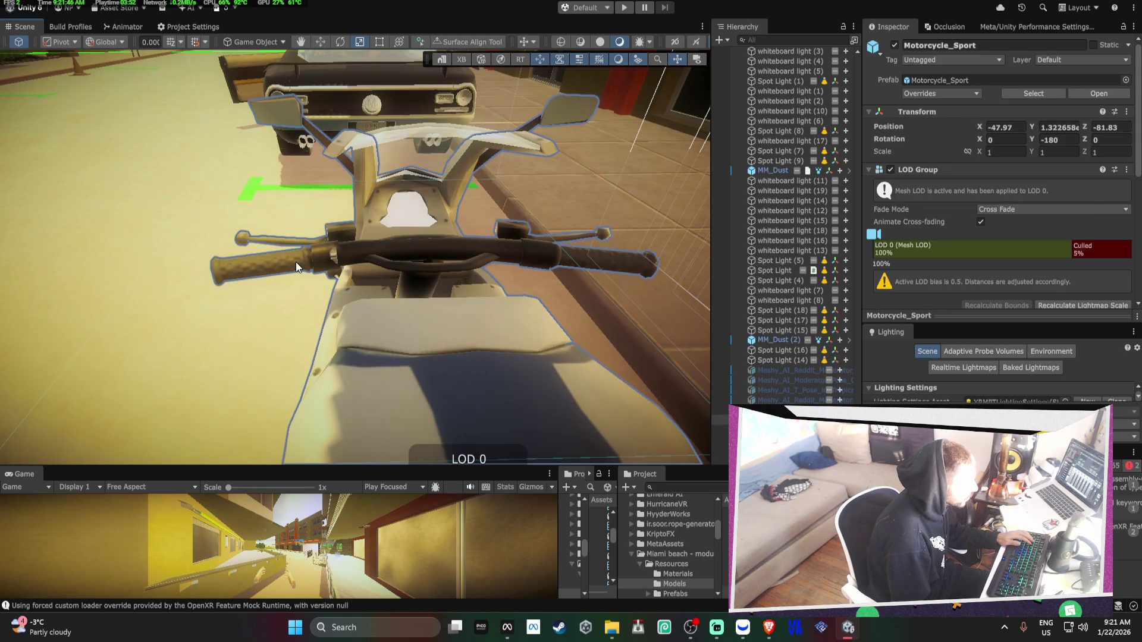
Add a Mesh Collider component to the motorcycle's handlebar part
left_click(295, 262)
scroll(1020, 292, "down", 5)
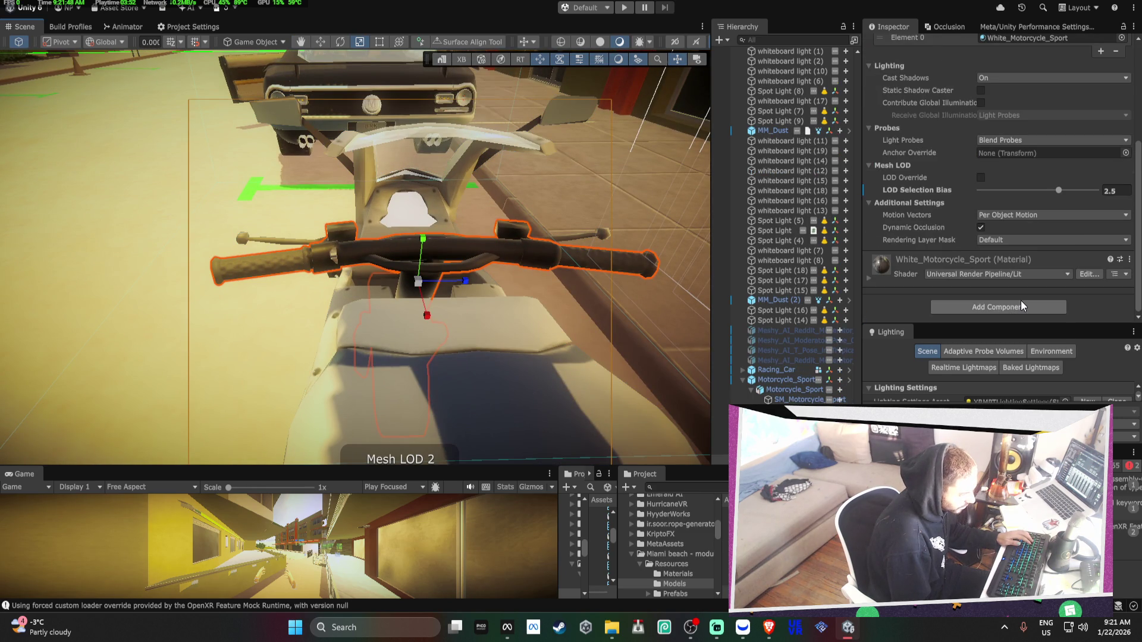
left_click(1021, 305)
type("mesh")
key("Return")
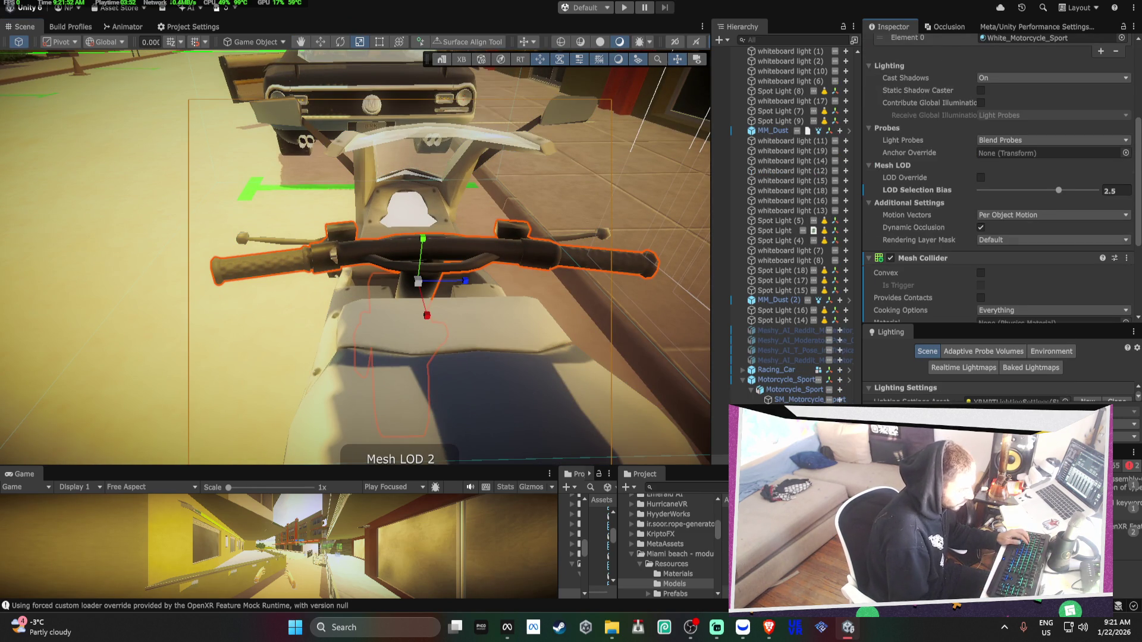
mouse_move(523, 256)
left_mouse_down()
mouse_move(559, 254)
mouse_move(291, 331)
left_mouse_up()
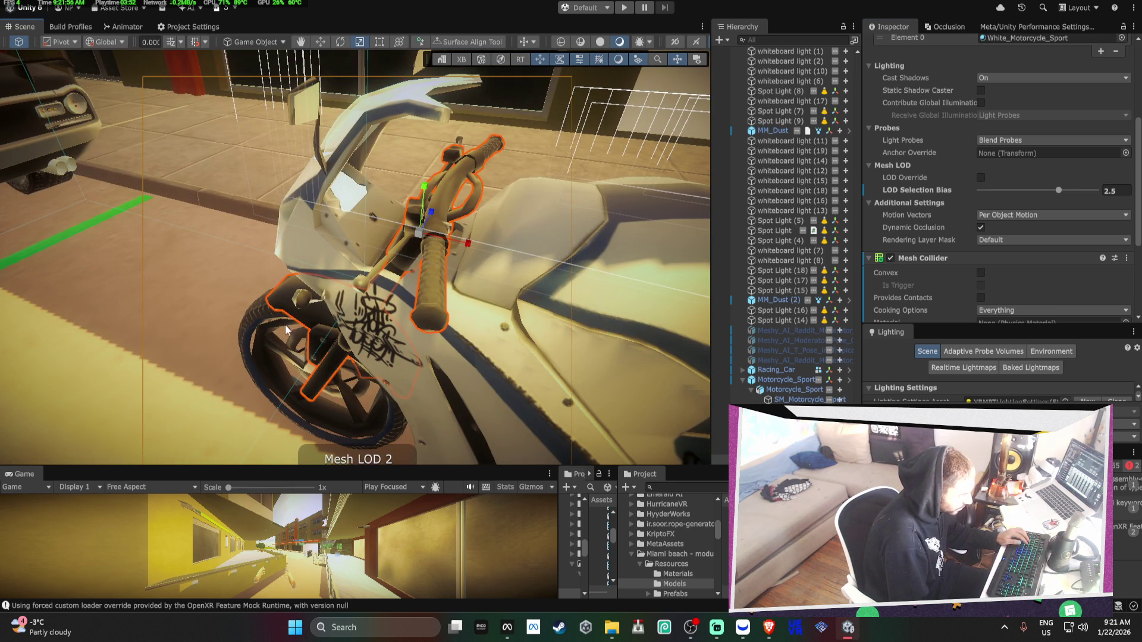
Try dragging the front wheel out of Motorcycle_Sport and dismiss the prefab restructure warning
left_click(265, 319)
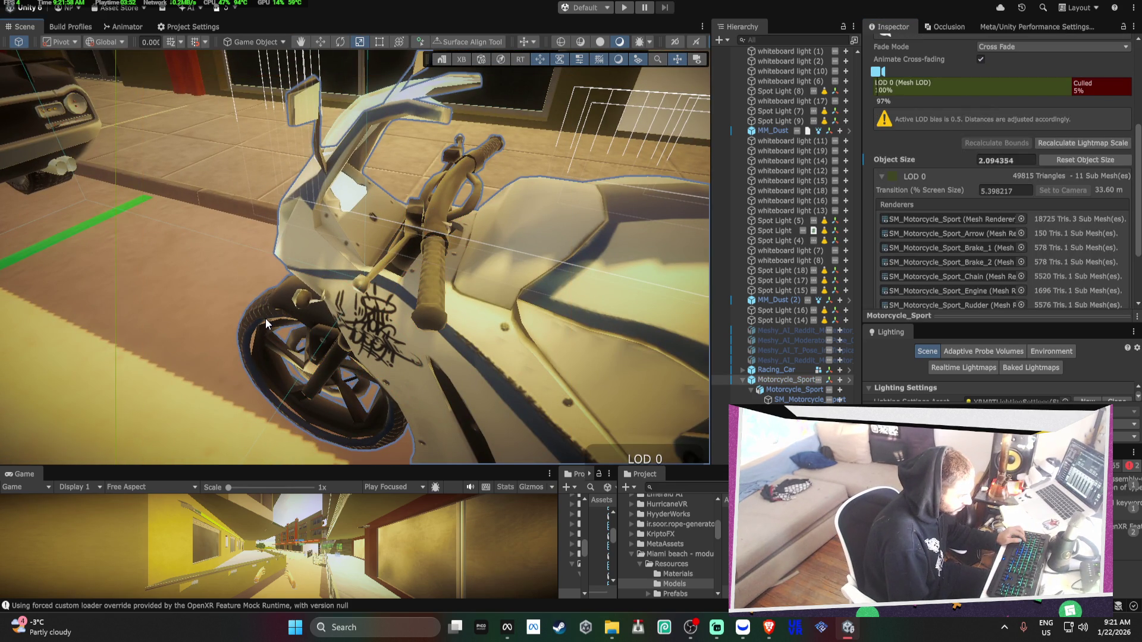
left_click(265, 318)
left_click_drag(262, 336, 499, 333)
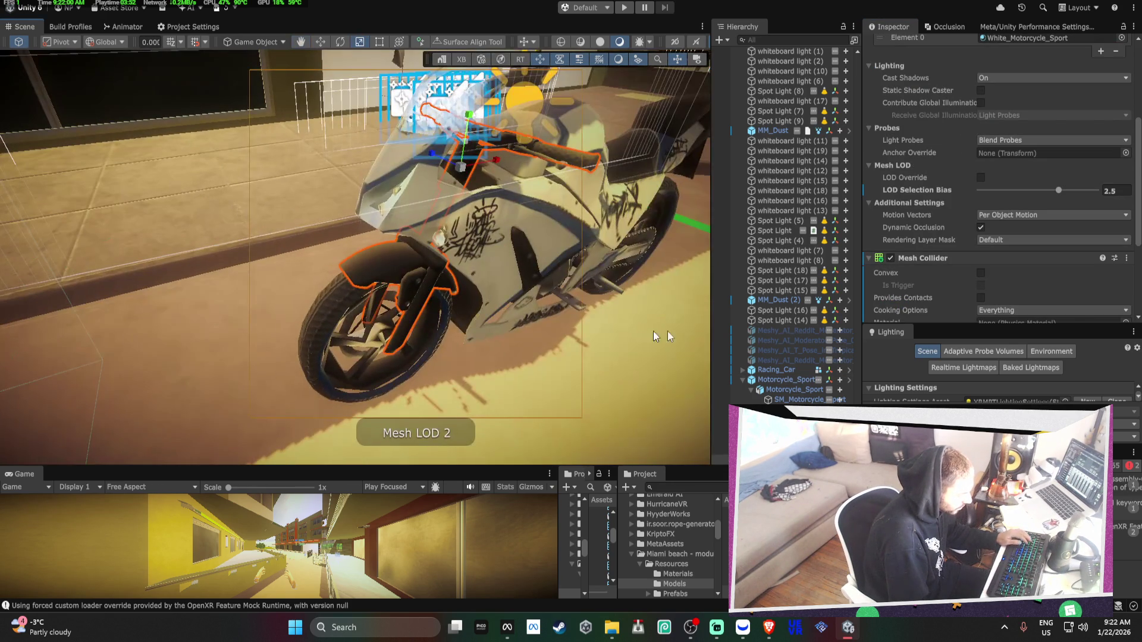
left_click(777, 359)
left_click_drag(311, 359, 719, 449)
left_click(649, 324)
Inspect the front wheel, body panel and fairing parts, dismissing the restructure warning again
left_click(782, 360)
right_click(784, 361)
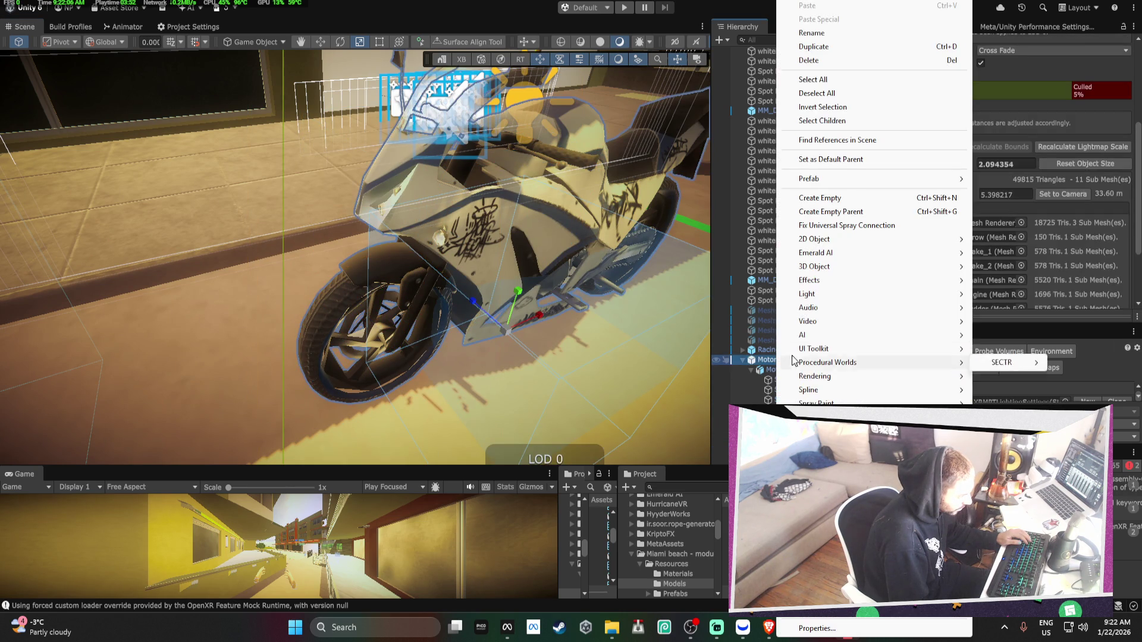
left_click(1023, 278)
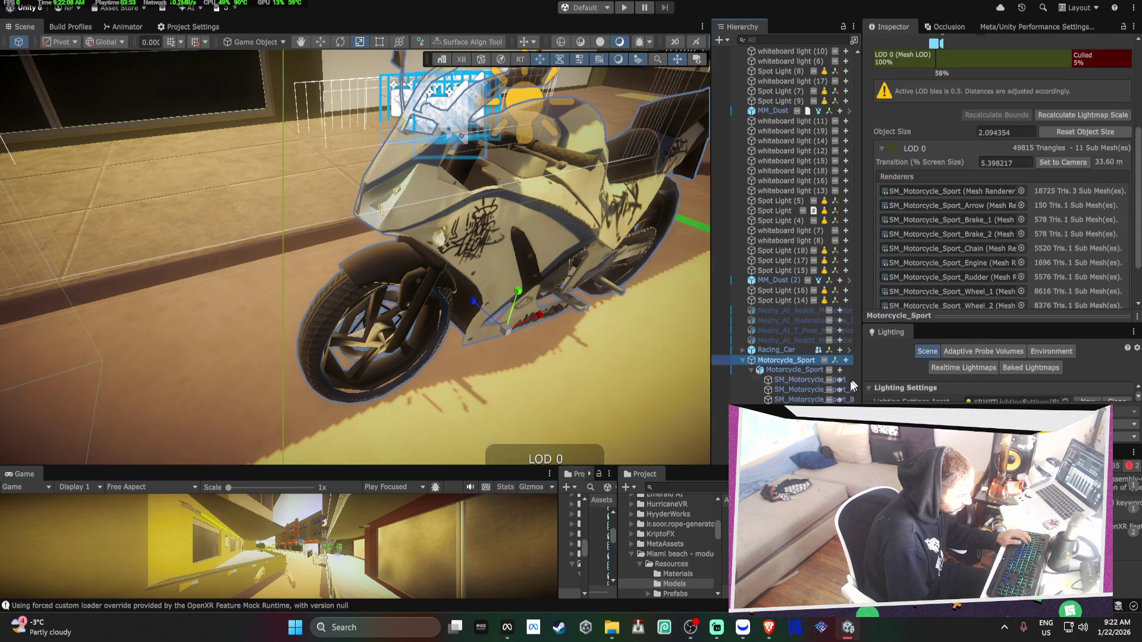
left_click(357, 333)
left_click(559, 250)
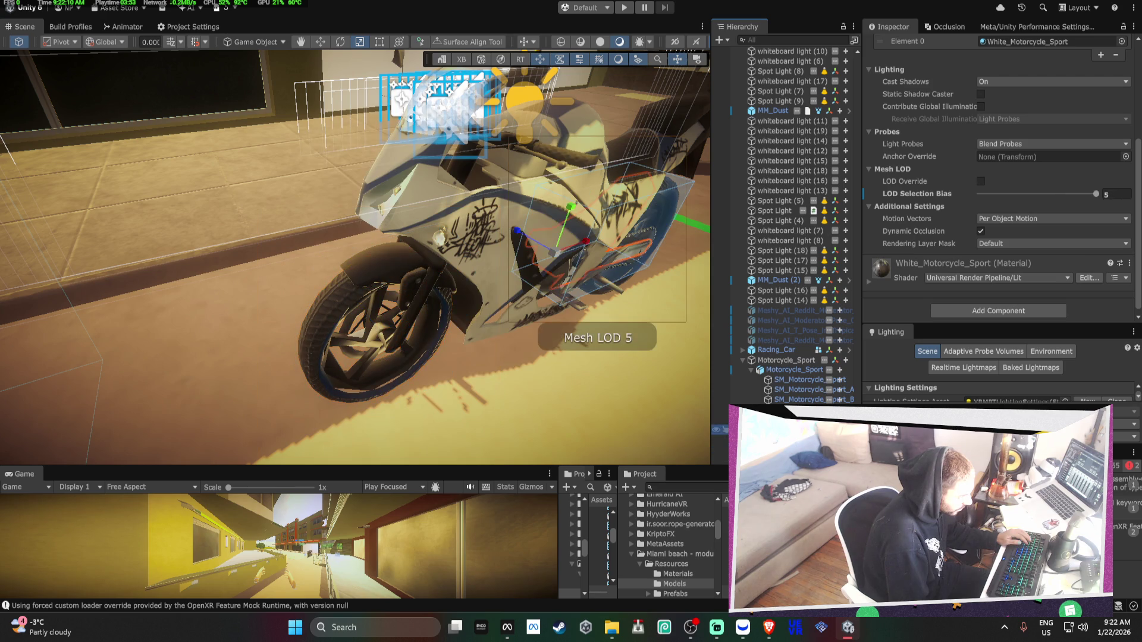
left_click(386, 279)
left_click(351, 350)
key("f")
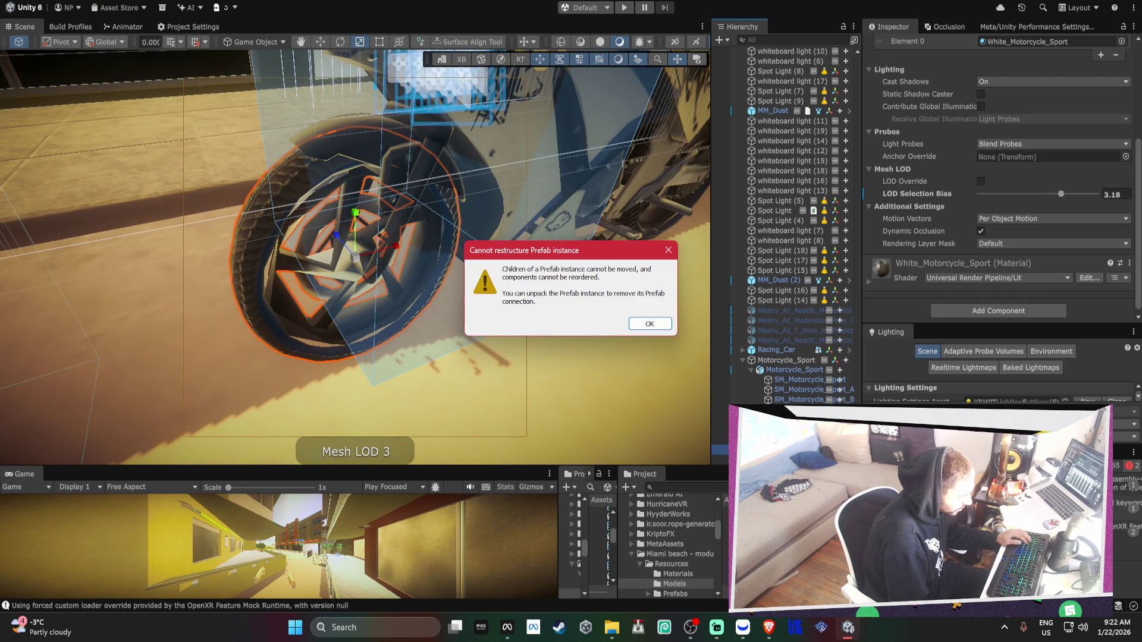
left_click(650, 324)
Unpack the Motorcycle_Sport prefab from its Hierarchy context menu
left_click(791, 369)
right_click(791, 370)
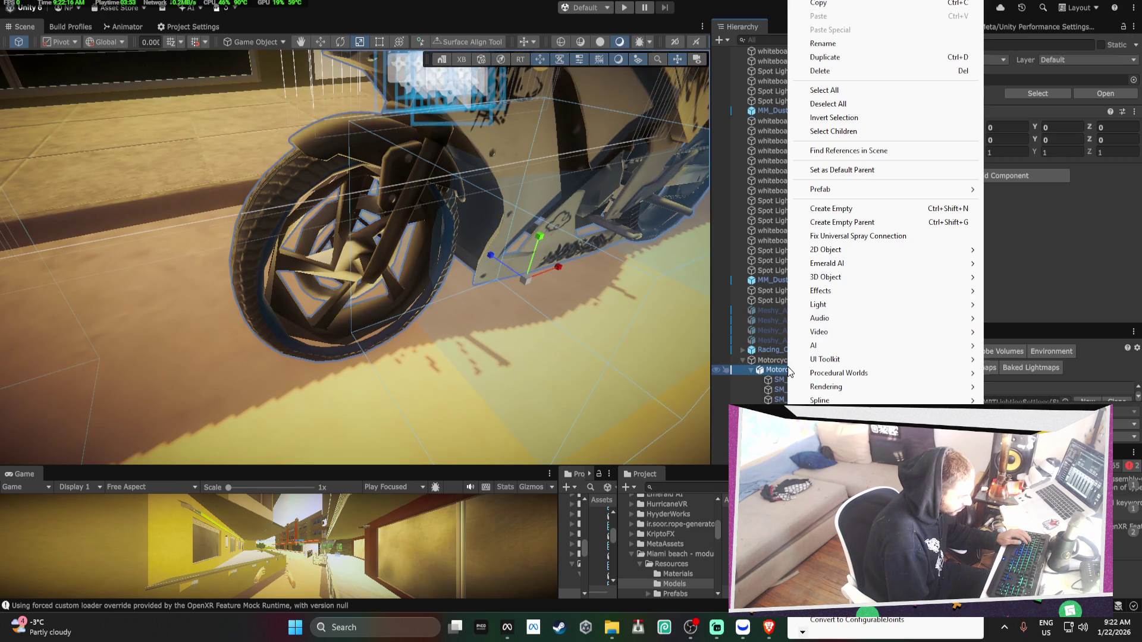
mouse_move(856, 186)
left_click(1021, 276)
Frame the Wheel_1 part, then select SM_Motorcycle_Sport_Rudder with the rotate tool
left_click(379, 236)
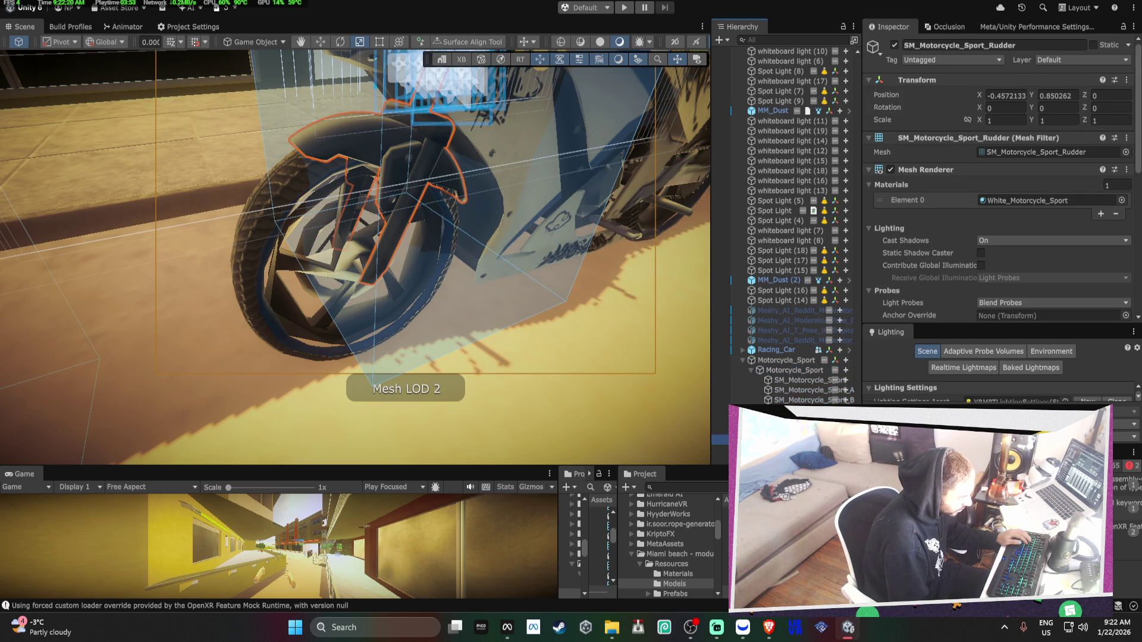
left_click(357, 256)
key("f")
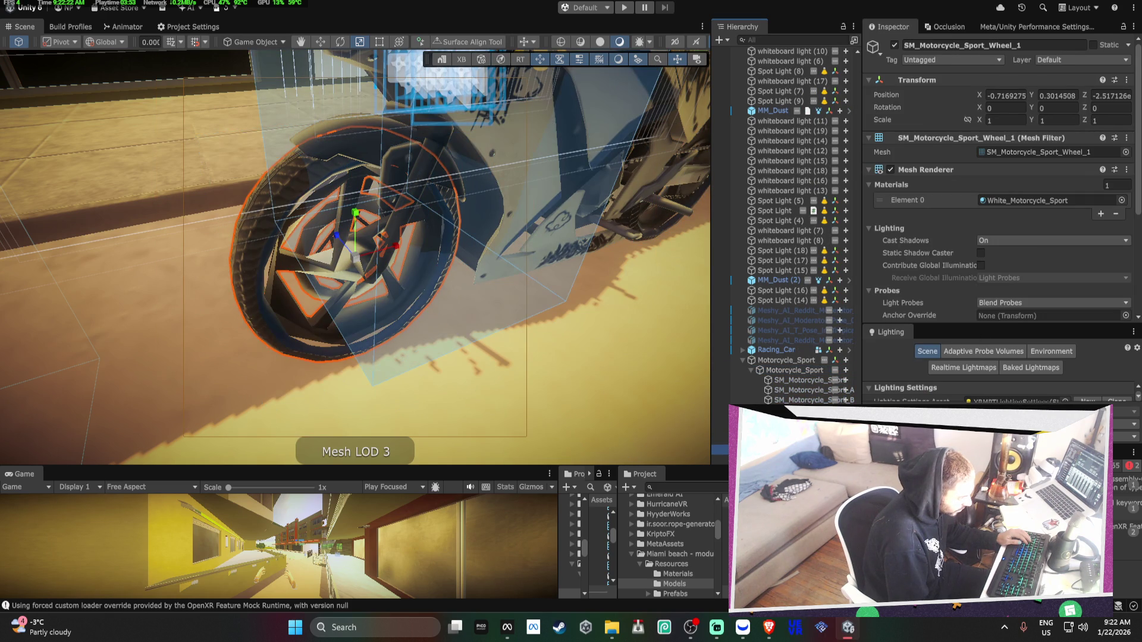
mouse_move(647, 393)
left_mouse_down()
mouse_move(382, 268)
mouse_move(450, 324)
left_mouse_up()
left_click(491, 320)
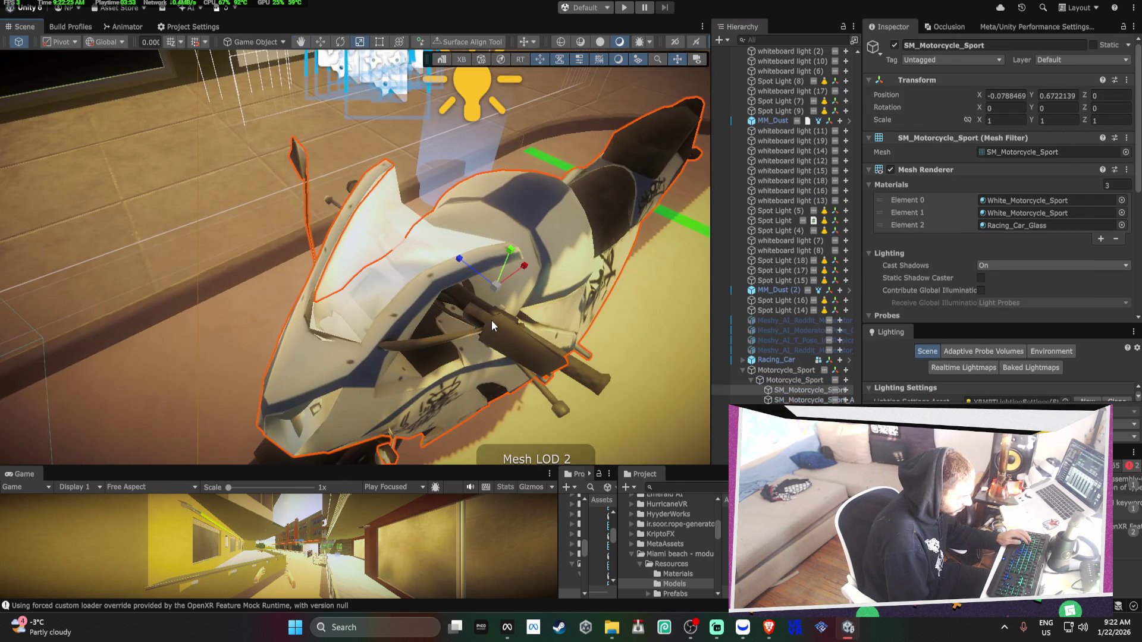
left_click(548, 352)
mouse_move(549, 353)
left_mouse_down()
mouse_move(526, 365)
mouse_move(479, 330)
mouse_move(404, 351)
mouse_move(370, 343)
mouse_move(469, 412)
mouse_move(537, 423)
mouse_move(395, 416)
mouse_move(474, 419)
mouse_move(505, 405)
mouse_move(492, 388)
mouse_move(492, 344)
mouse_move(457, 331)
mouse_move(286, 344)
mouse_move(398, 375)
mouse_move(270, 360)
mouse_move(447, 386)
mouse_move(298, 381)
mouse_move(397, 380)
mouse_move(356, 391)
mouse_move(531, 386)
mouse_move(508, 326)
mouse_move(371, 318)
mouse_move(830, 343)
left_mouse_up()
key("e")
Orbit from the motorcycle's rear to its side and zoom in on the handlebar
mouse_move(459, 301)
left_mouse_down()
mouse_move(574, 266)
mouse_move(743, 298)
left_mouse_up()
scroll(1004, 310, "down", 3)
scroll(1011, 297, "down", 3)
left_click_drag(453, 268, 486, 257)
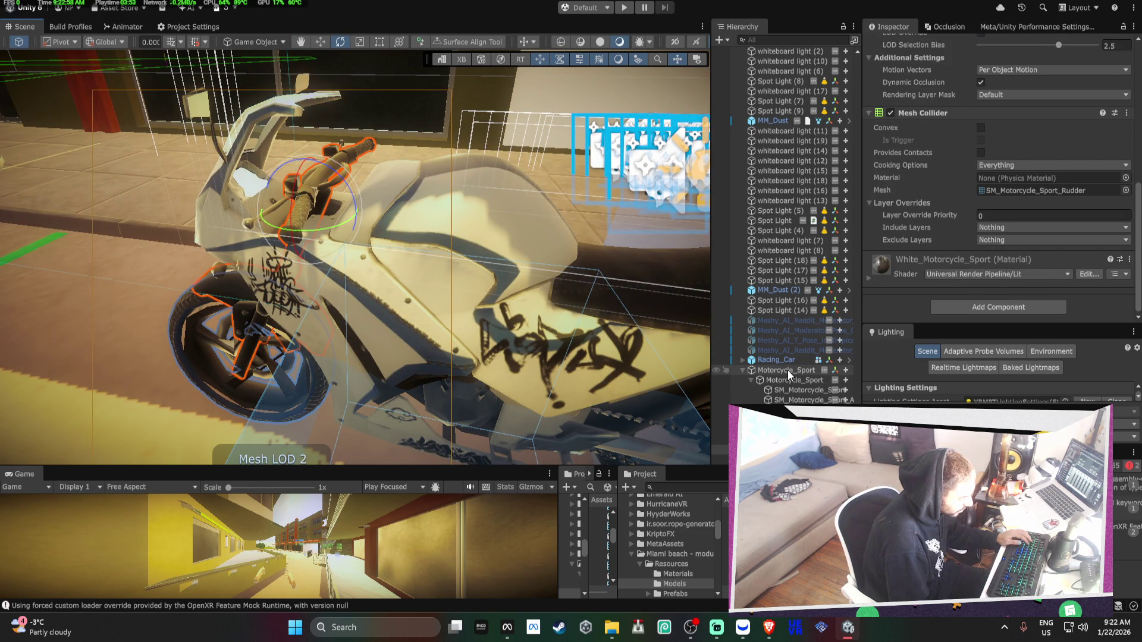
Fly the Scene view to the street buildings and palm-tree beach, then enlarge the Game view
mouse_move(452, 288)
left_mouse_down()
mouse_move(191, 267)
mouse_move(440, 279)
mouse_move(339, 252)
mouse_move(255, 204)
mouse_move(198, 204)
mouse_move(333, 238)
mouse_move(723, 280)
left_mouse_up()
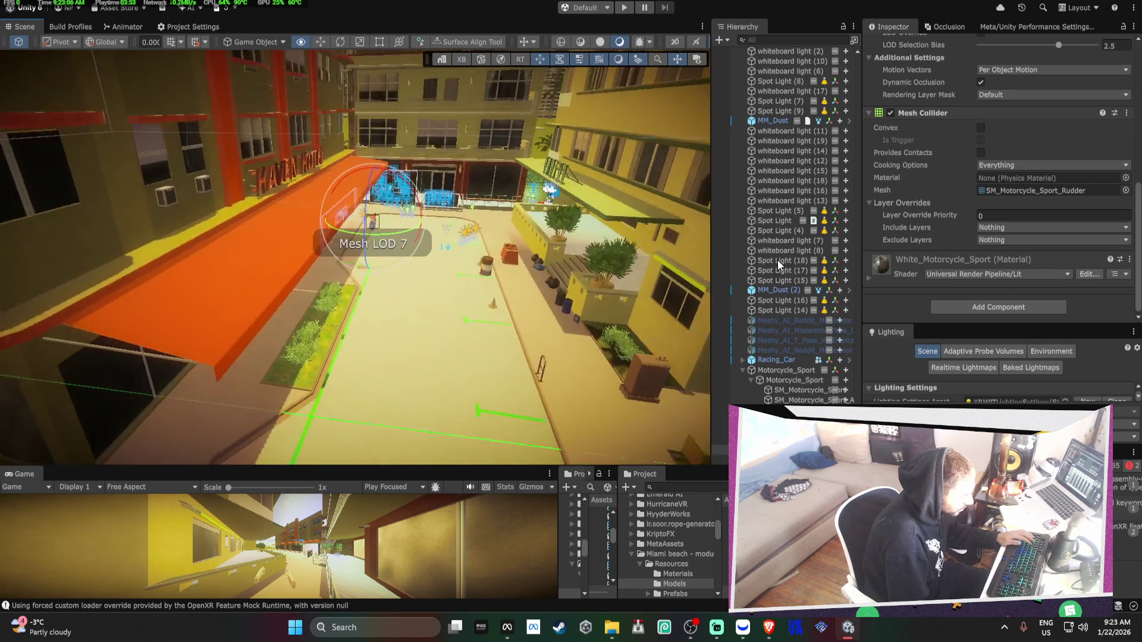
mouse_move(417, 256)
left_mouse_down()
mouse_move(427, 259)
mouse_move(160, 236)
mouse_move(357, 239)
left_mouse_up()
left_click_drag(708, 467, 714, 229)
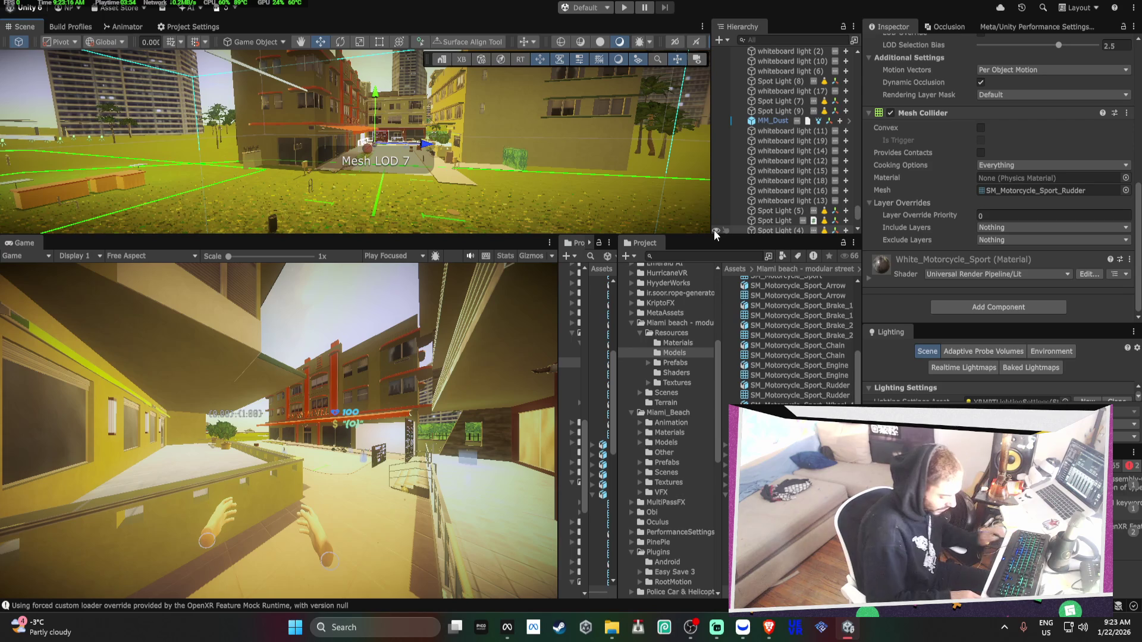
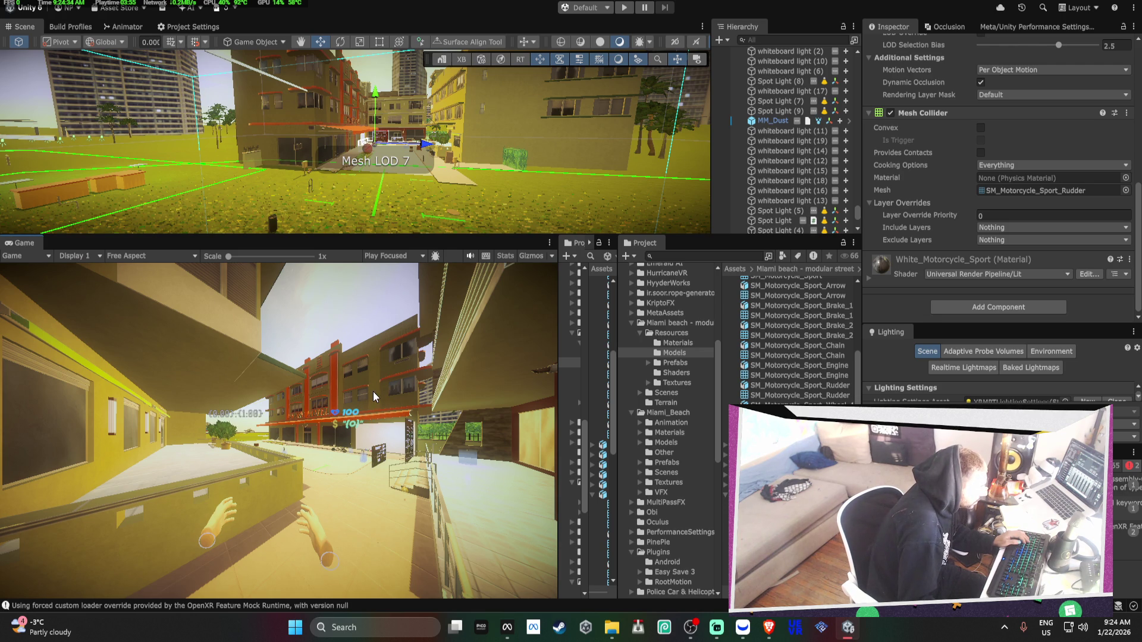
In Graphics settings, compare default volume profiles such as MB_Day and MB_Evening, then close the picker
left_click(173, 28)
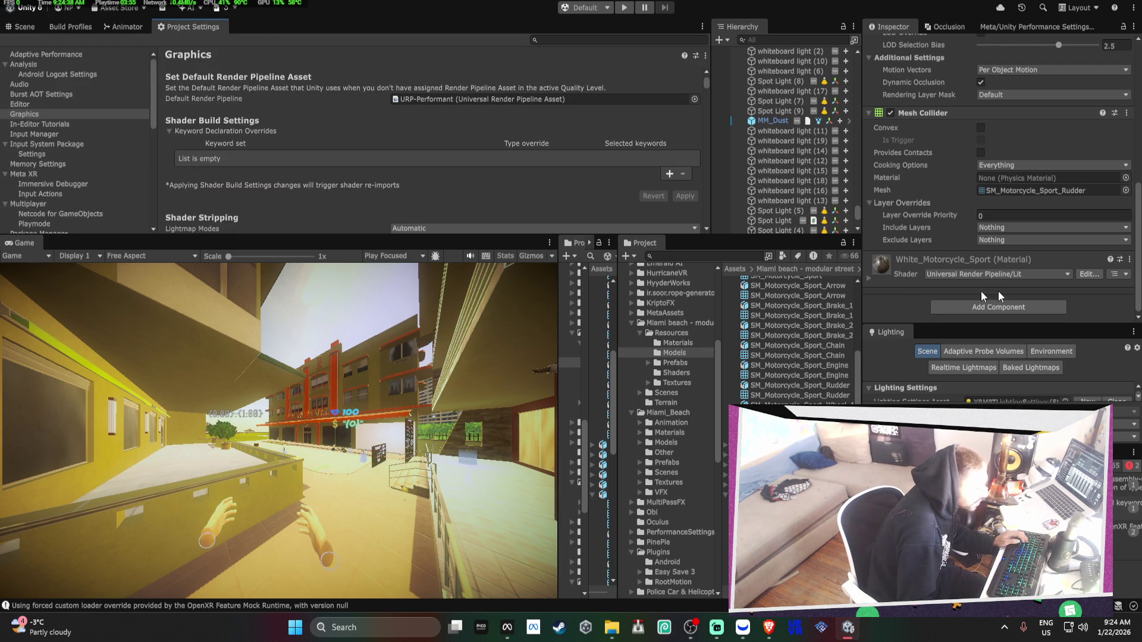
scroll(470, 133, "down", 5)
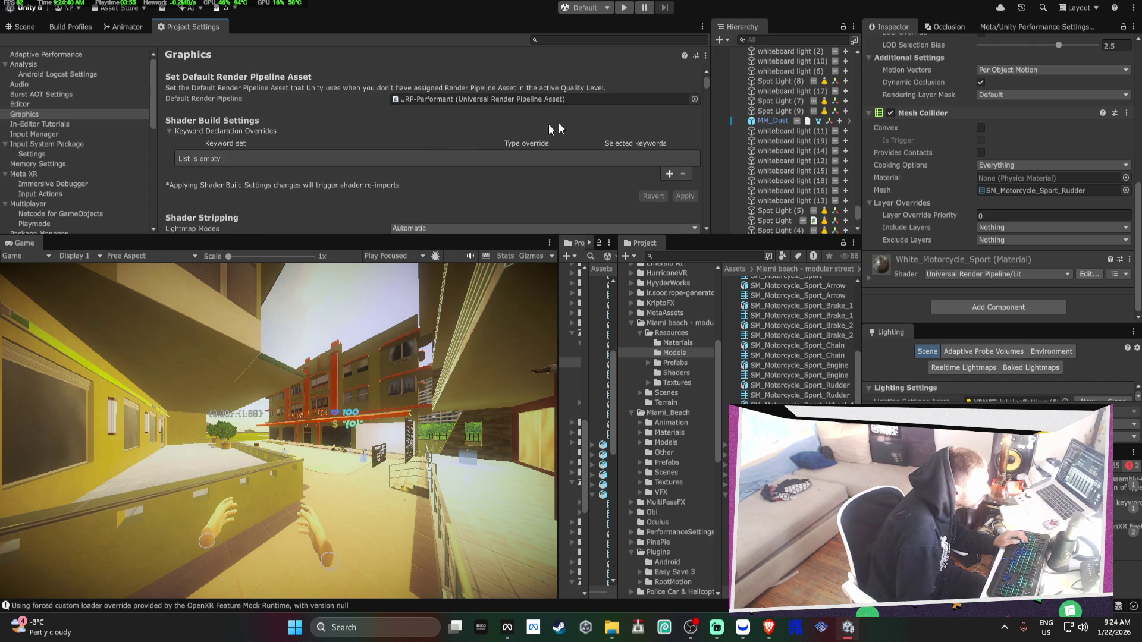
scroll(655, 113, "down", 8)
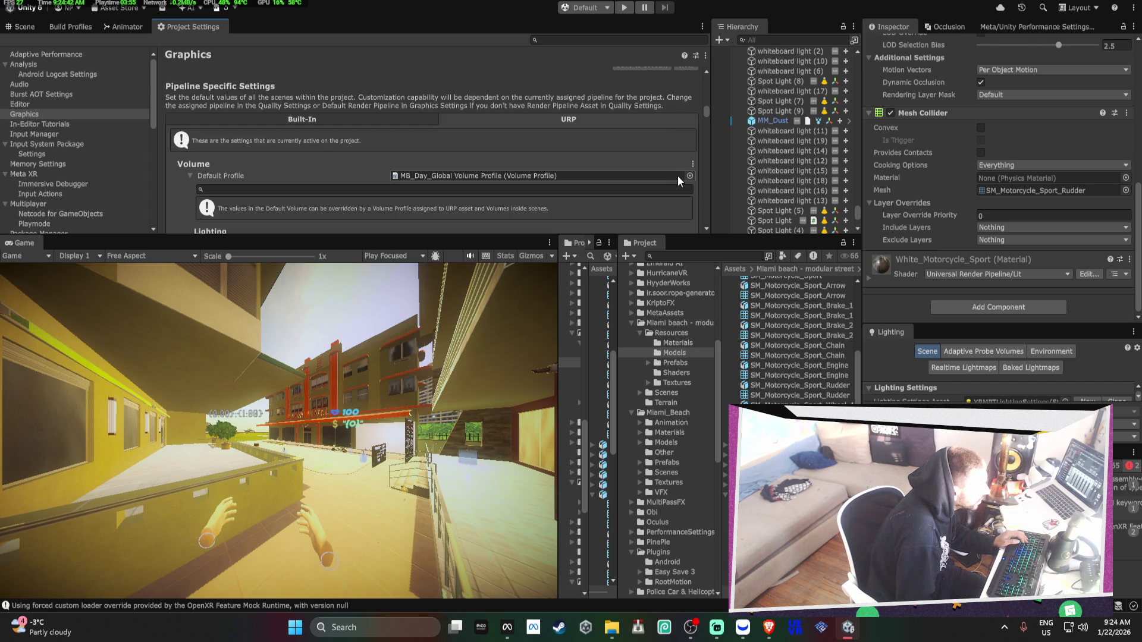
left_click(689, 176)
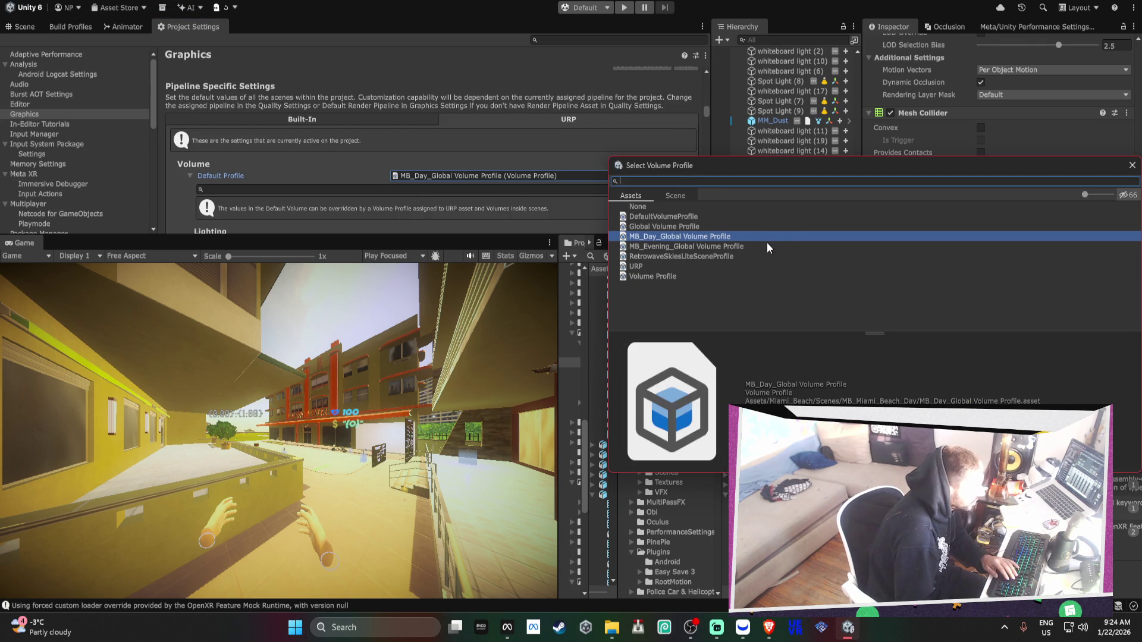
key("Down")
key("Up")
key("Up")
key("Up")
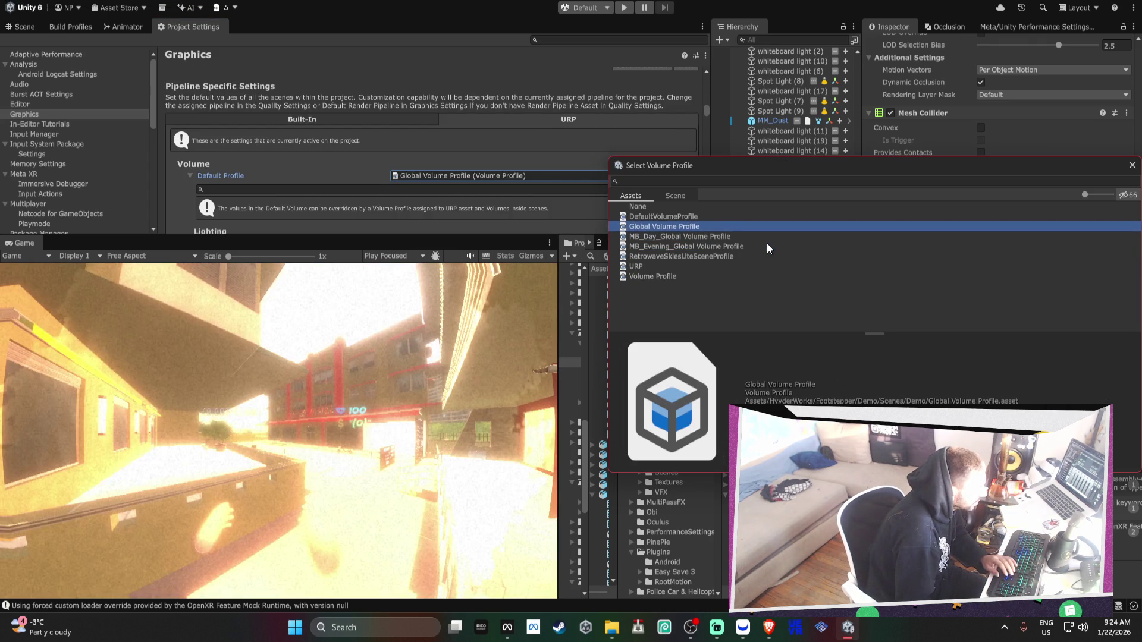
key("Down")
key("Down")
key("Down")
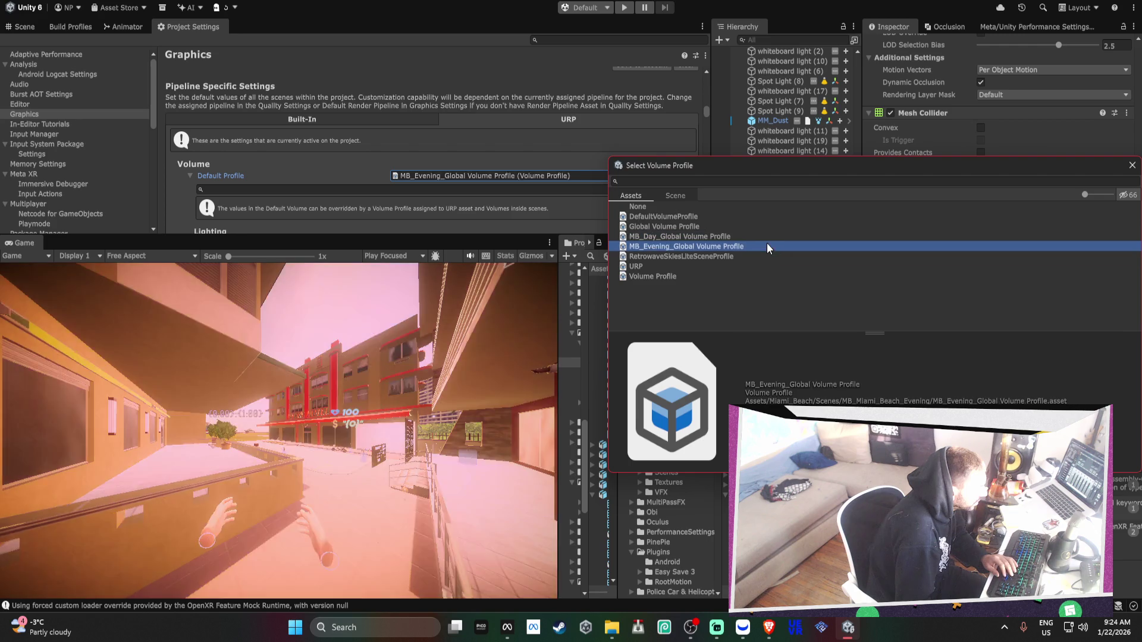
left_click(768, 245)
key("Up")
key("Up")
key("Down")
key("Down")
key("Down")
key("Down")
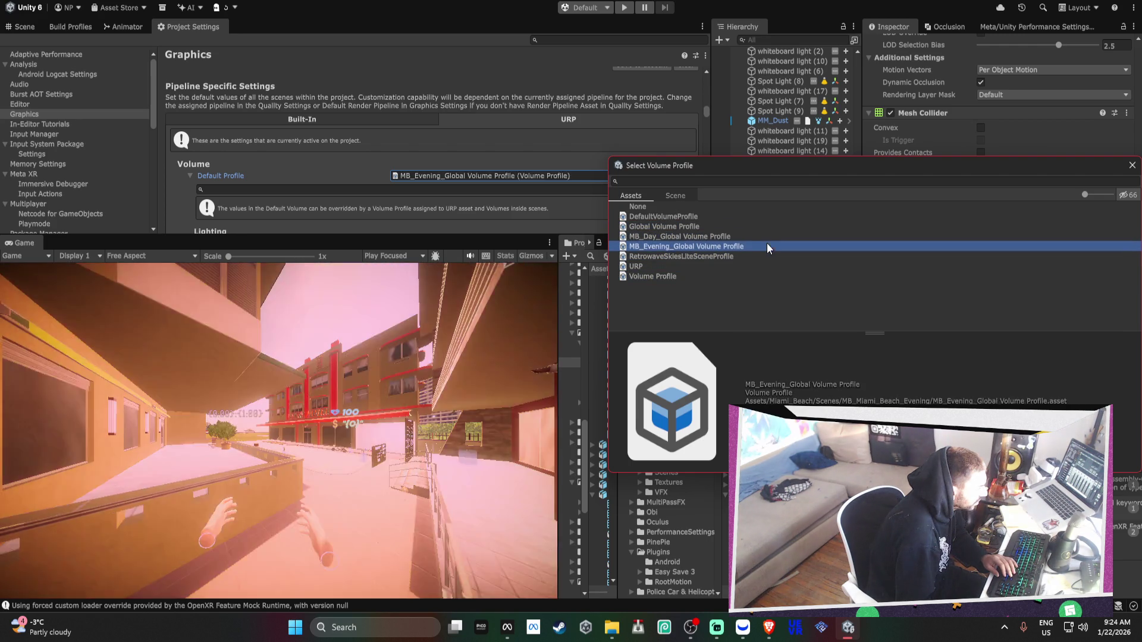
key("Up")
key("Up")
key("Up")
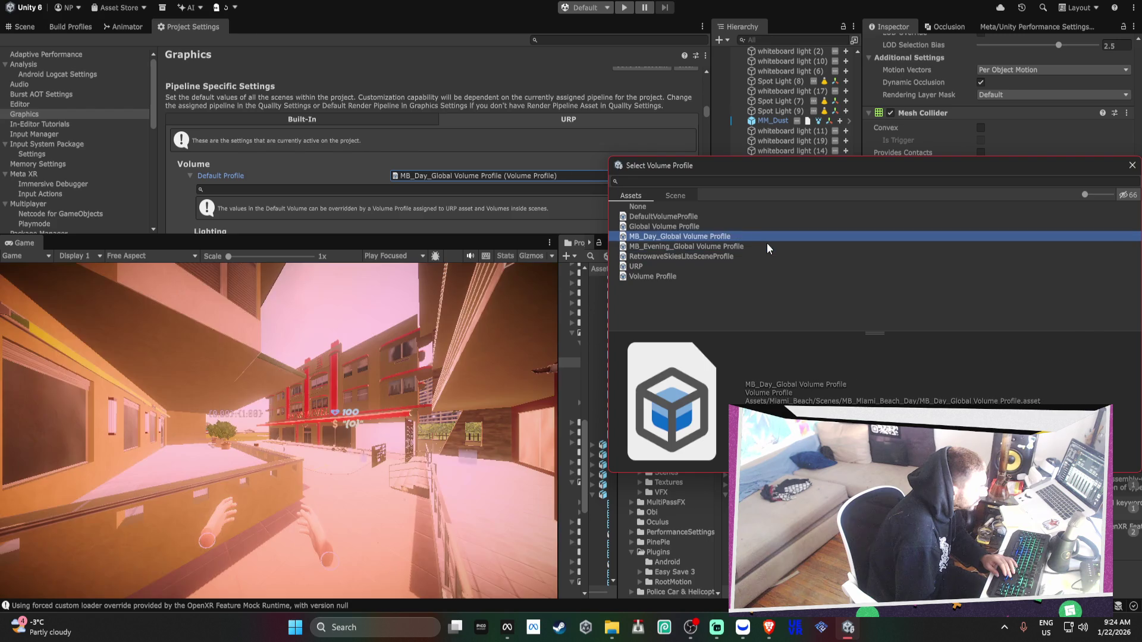
key("Down")
key("Down")
key("Down")
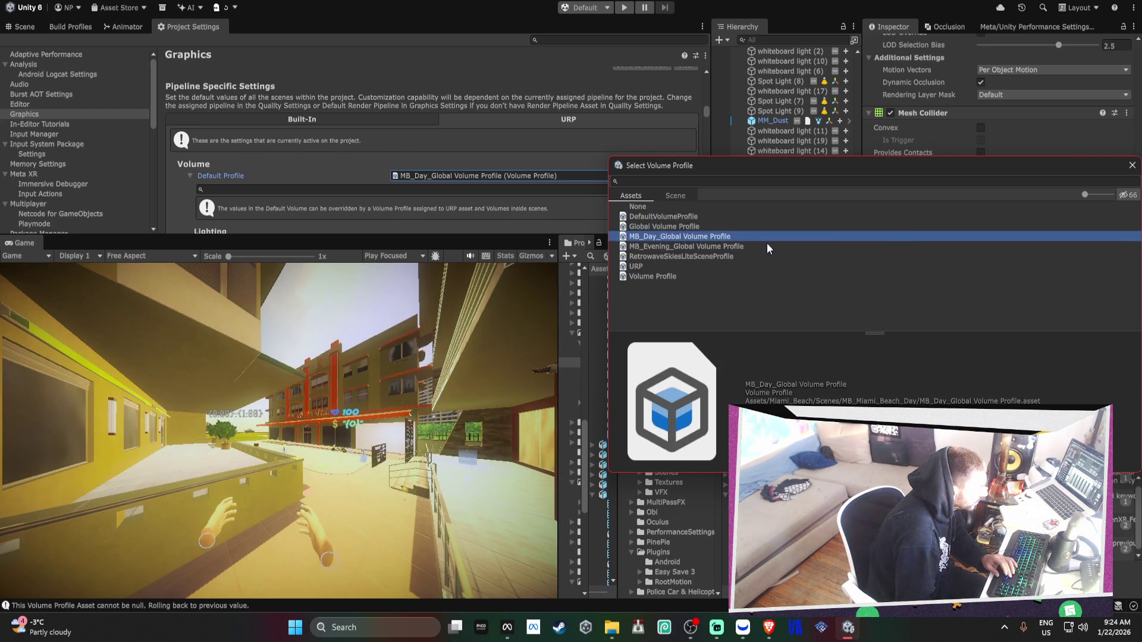
key("Return")
left_click(20, 27)
Adjust the Channel Mixer's Red output channel, lowering the green contribution
left_click_drag(436, 110, 334, 113)
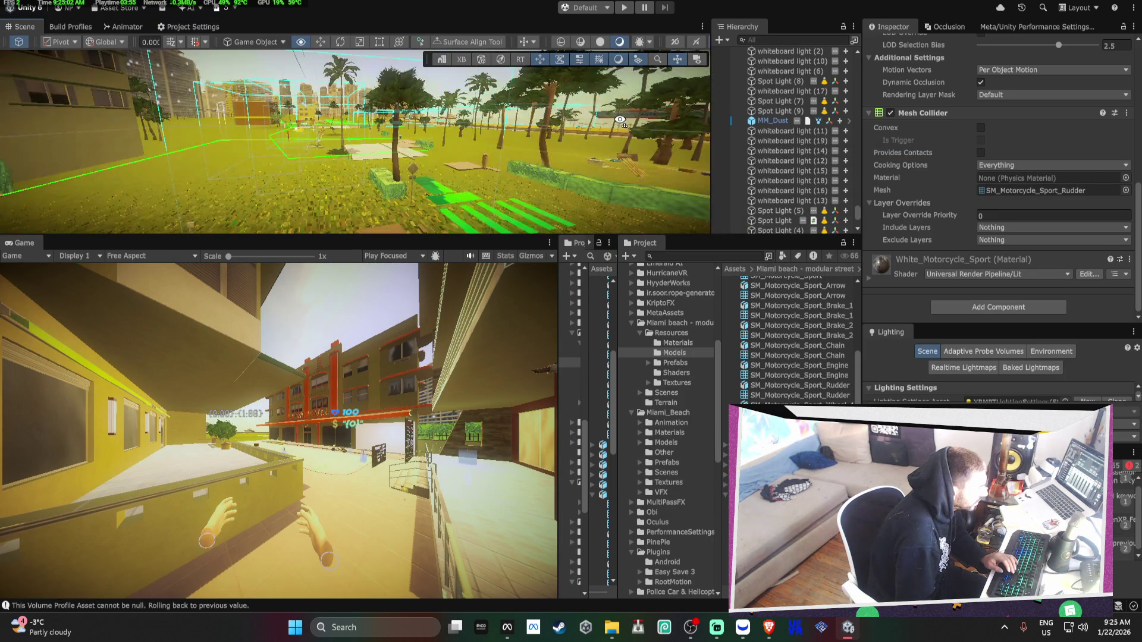
left_click(189, 26)
scroll(458, 150, "down", 15)
mouse_move(590, 92)
left_mouse_down()
mouse_move(611, 91)
mouse_move(566, 96)
mouse_move(597, 99)
mouse_move(537, 134)
mouse_move(619, 126)
mouse_move(481, 124)
mouse_move(534, 123)
left_mouse_up()
left_click(527, 115)
Mix the Green output channel with more red, and pull red slightly negative in Blue
left_click(438, 76)
mouse_move(594, 101)
left_mouse_down()
mouse_move(543, 101)
mouse_move(610, 105)
left_mouse_up()
mouse_move(527, 88)
left_mouse_down()
mouse_move(553, 89)
mouse_move(530, 92)
left_mouse_up()
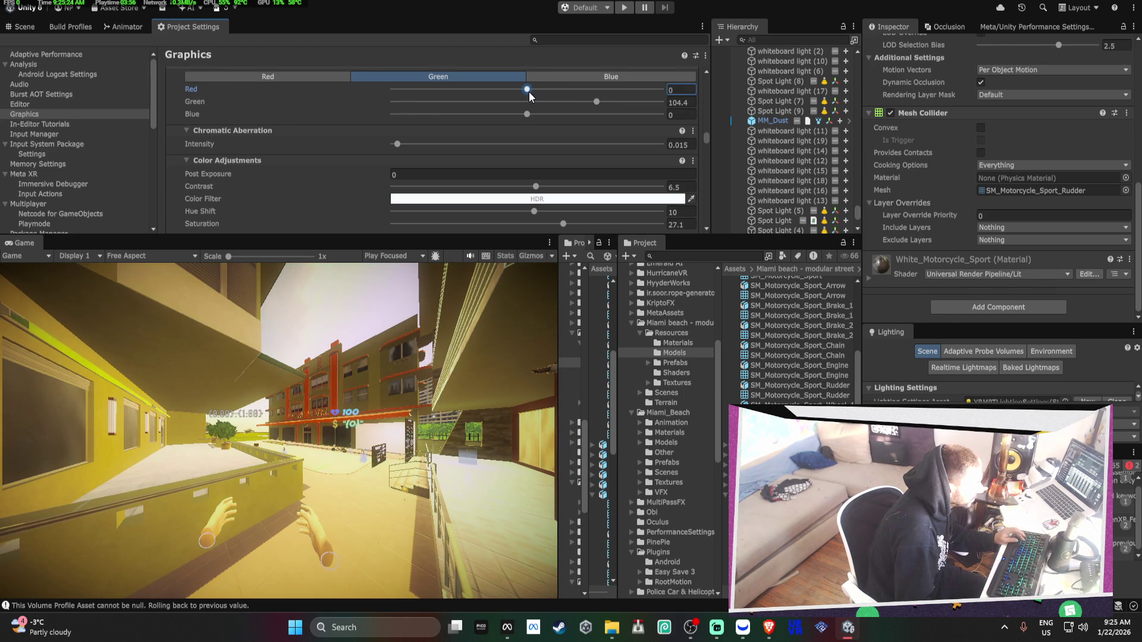
left_click(527, 114)
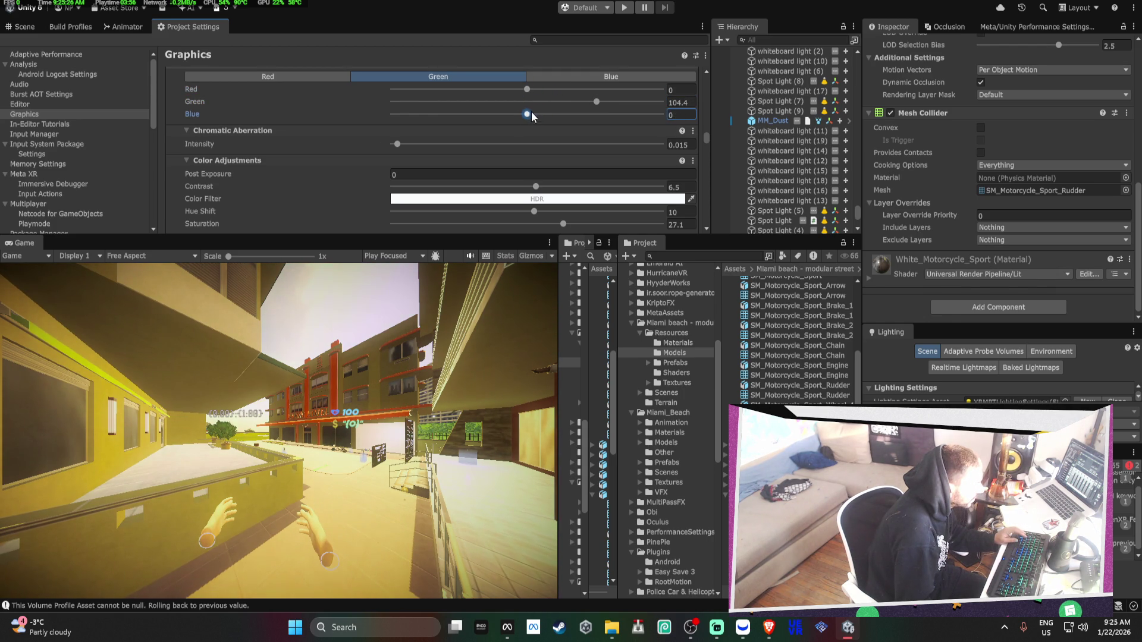
left_click_drag(597, 101, 593, 107)
left_click_drag(526, 90, 570, 90)
left_click(584, 74)
mouse_move(526, 89)
left_mouse_down()
mouse_move(515, 90)
mouse_move(529, 97)
mouse_move(523, 108)
mouse_move(541, 106)
mouse_move(516, 106)
mouse_move(605, 115)
mouse_move(580, 114)
mouse_move(593, 113)
left_mouse_up()
Keep contrast at 6.5 and set Color Adjustments Hue Shift 6.8 and Saturation 37.8
scroll(532, 125, "down", 3)
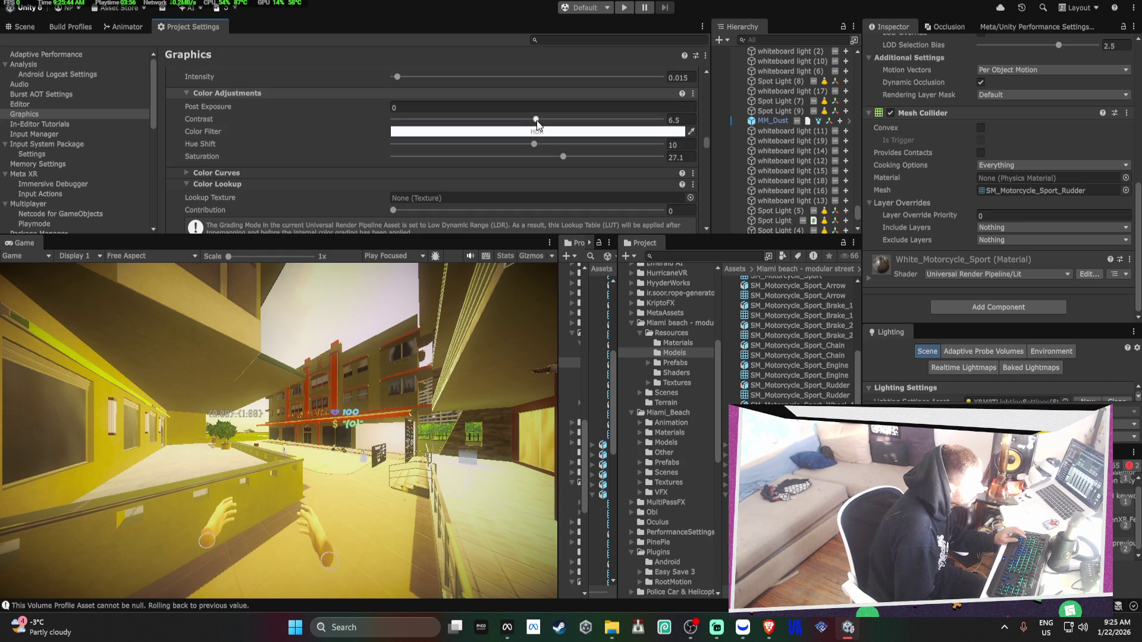
mouse_move(536, 120)
left_mouse_down()
mouse_move(568, 115)
mouse_move(391, 119)
mouse_move(592, 126)
mouse_move(546, 129)
mouse_move(543, 117)
left_mouse_up()
scroll(539, 142, "down", 3)
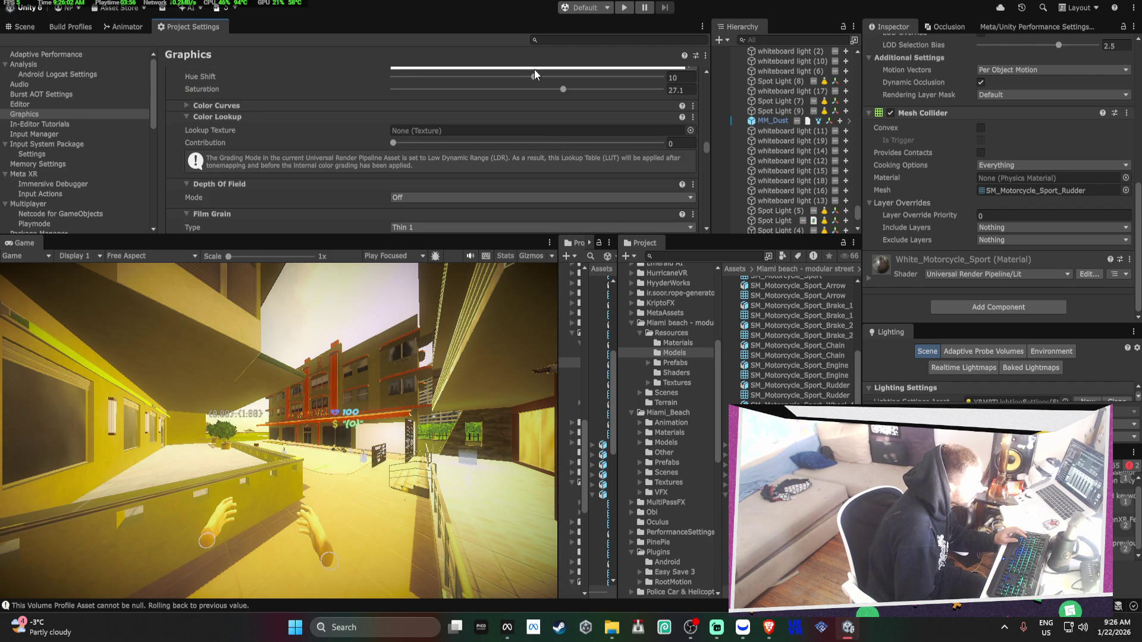
mouse_move(535, 78)
left_mouse_down()
mouse_move(360, 91)
mouse_move(768, 102)
mouse_move(532, 93)
mouse_move(534, 73)
mouse_move(535, 91)
mouse_move(488, 102)
left_mouse_up()
key("ctrl+z")
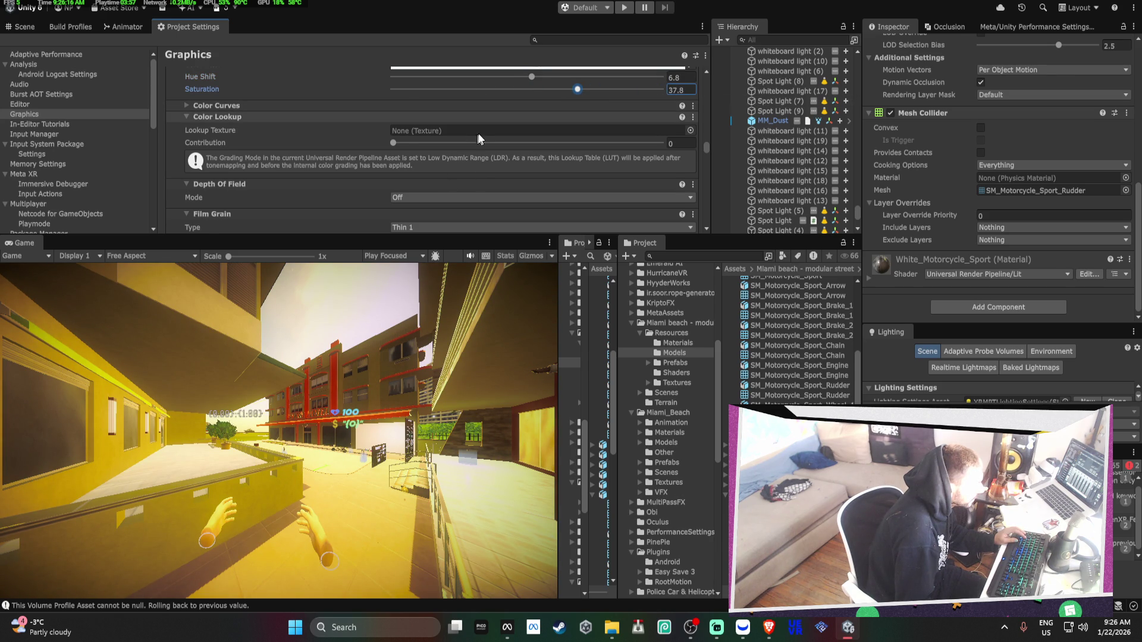
scroll(469, 136, "down", 2)
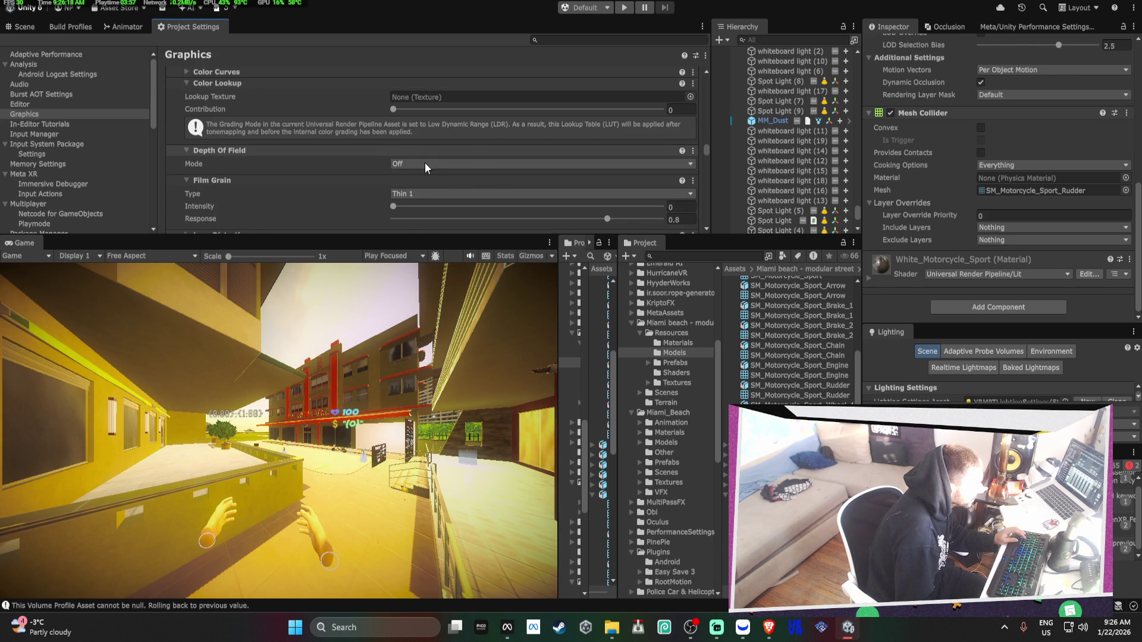
scroll(425, 163, "down", 2)
scroll(452, 164, "down", 4)
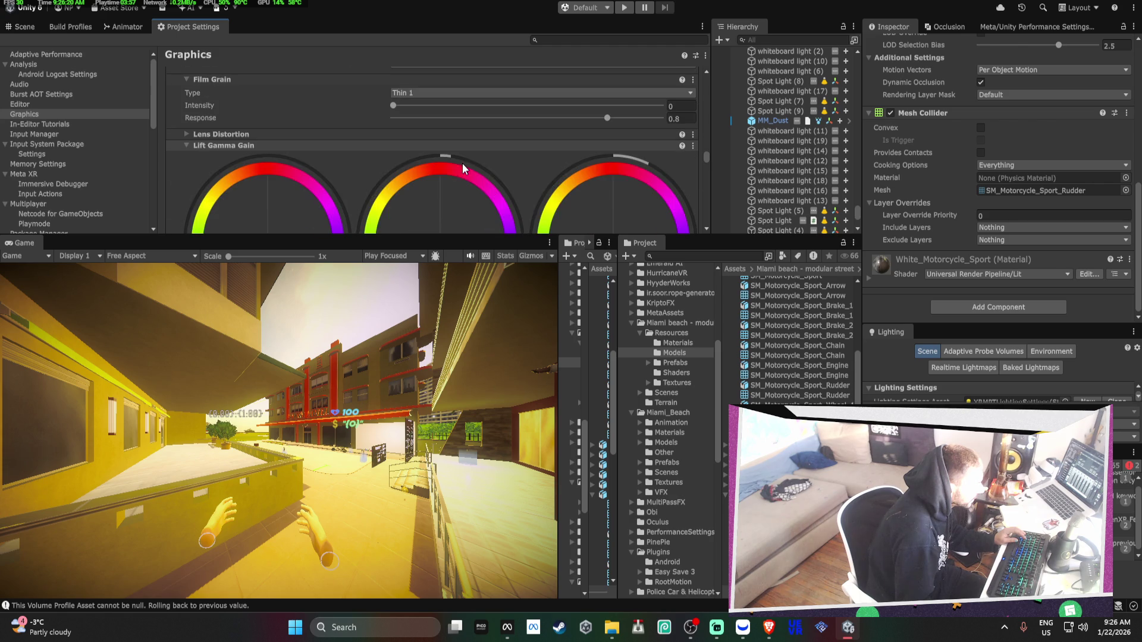
Fine-tune Lift, Gamma and Gain, lowering gain and gamma and raising lift to brighten shadows
left_click(270, 136)
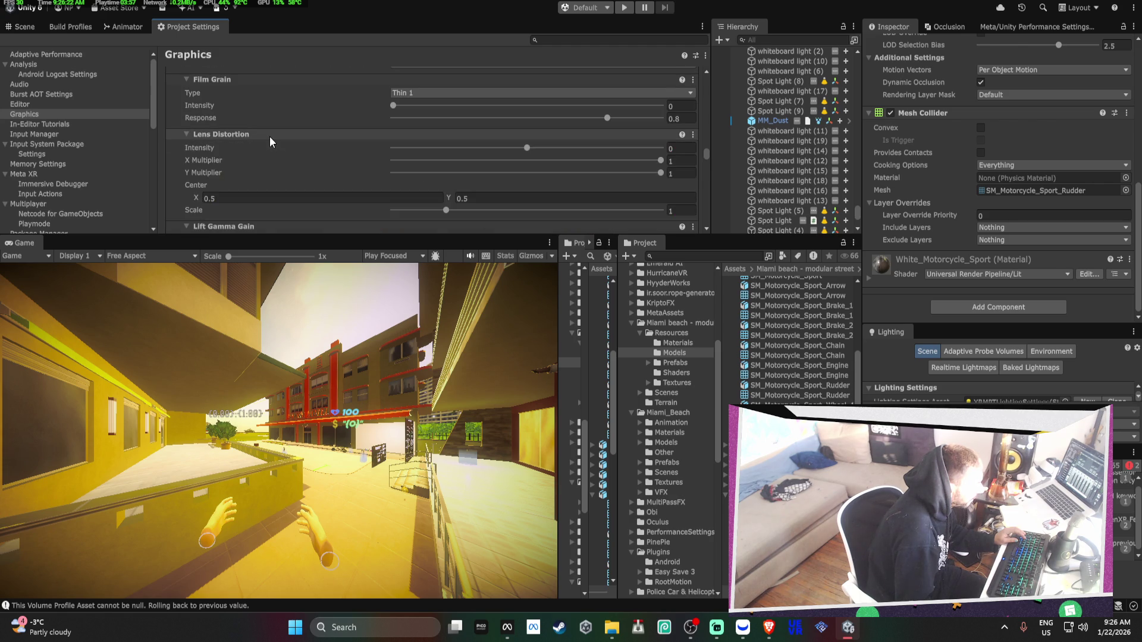
left_click(270, 137)
scroll(269, 137, "down", 10)
scroll(418, 172, "up", 4)
scroll(609, 144, "down", 7)
scroll(610, 140, "up", 2)
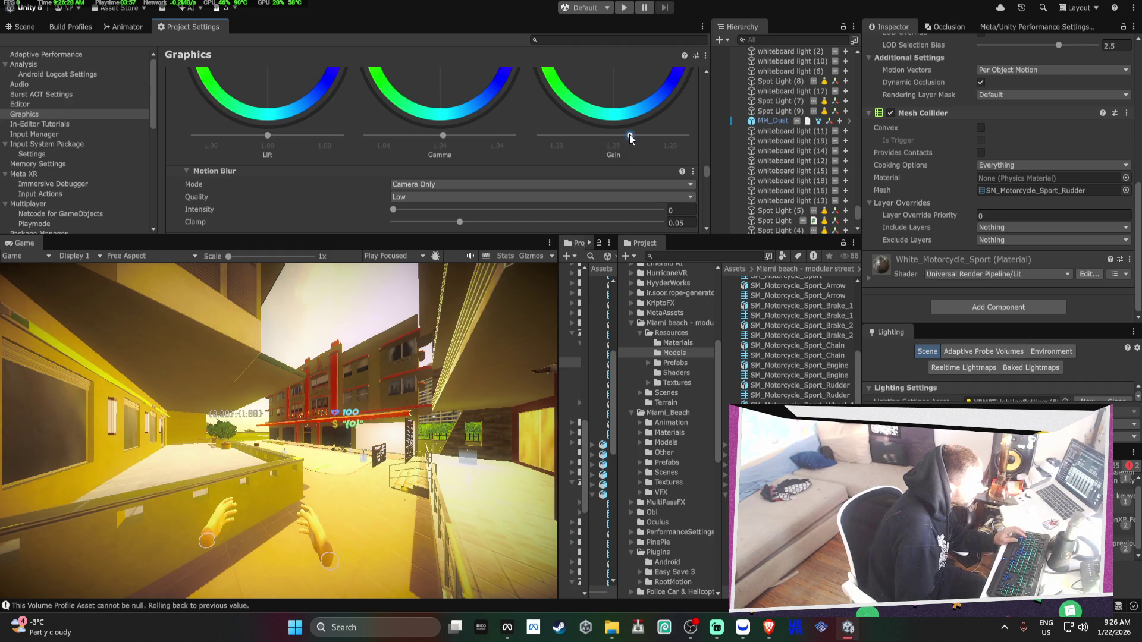
left_click_drag(637, 138, 633, 137)
mouse_move(443, 136)
left_mouse_down()
mouse_move(431, 137)
mouse_move(446, 135)
left_mouse_up()
mouse_move(270, 136)
left_mouse_down()
mouse_move(238, 136)
mouse_move(298, 137)
mouse_move(266, 137)
left_mouse_up()
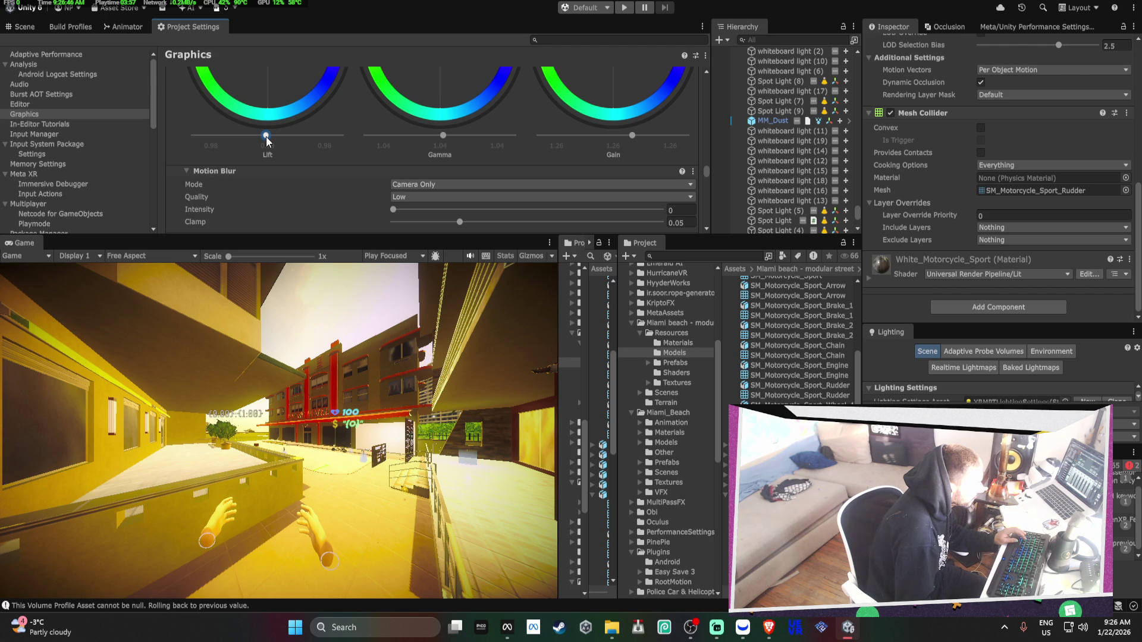
Raise Screen Space Lens Flare intensity from 0 to 0.24
scroll(410, 149, "down", 5)
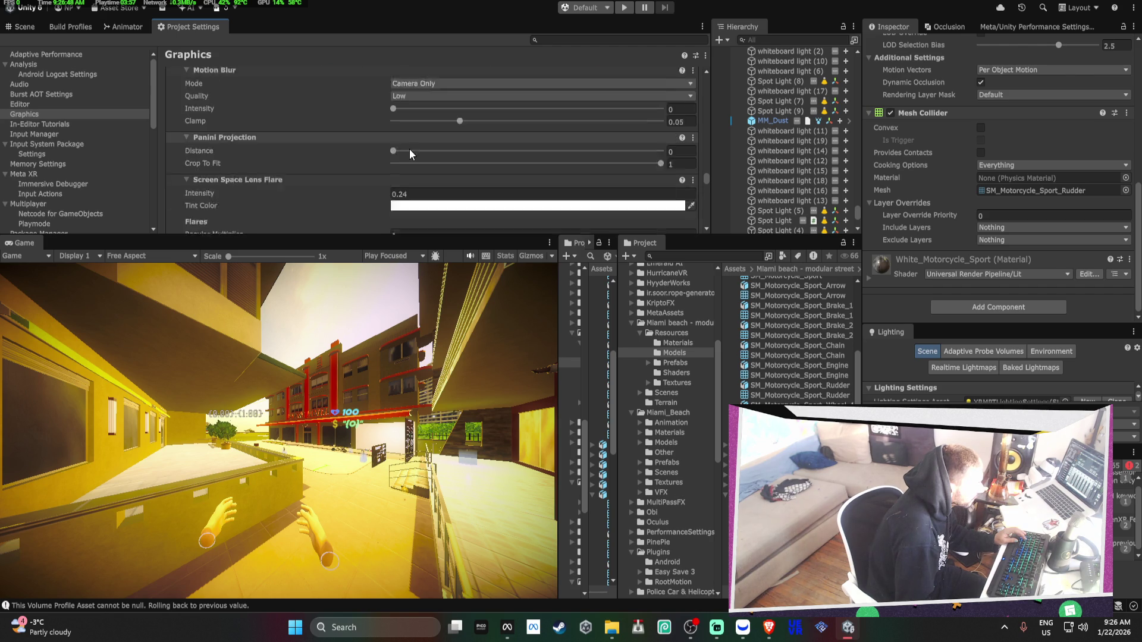
left_click(220, 159)
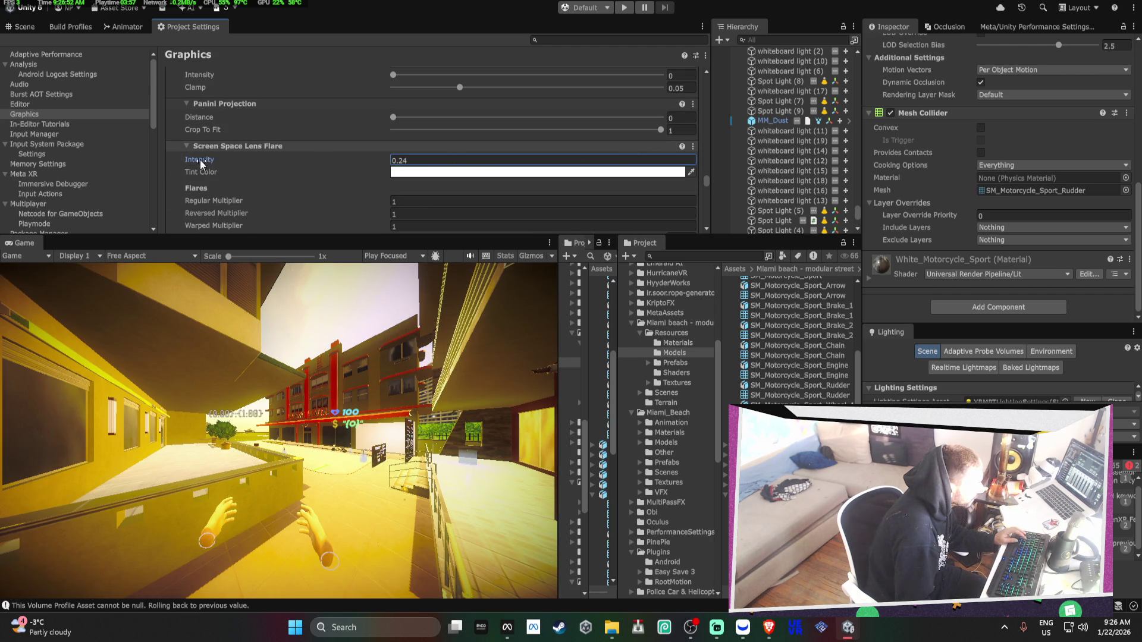
left_click(393, 159)
type("0")
left_click_drag(187, 160, 191, 166)
Tint the Screen Space Lens Flare a fully saturated bright green, 7CFF00
left_click(417, 172)
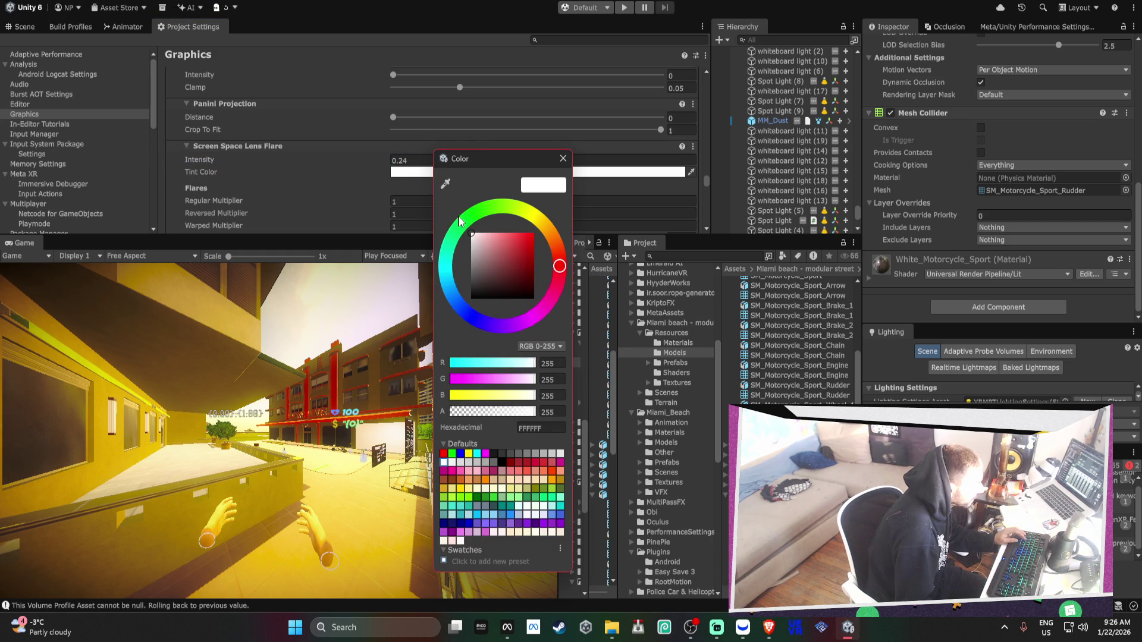
left_click(458, 216)
left_click(563, 158)
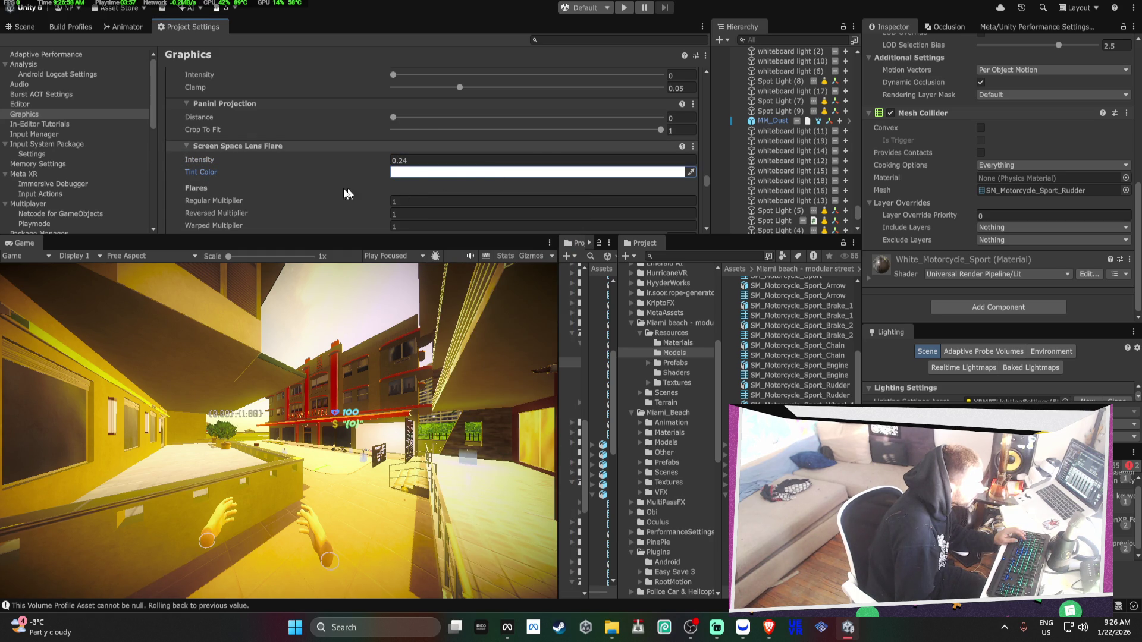
scroll(323, 184, "down", 8)
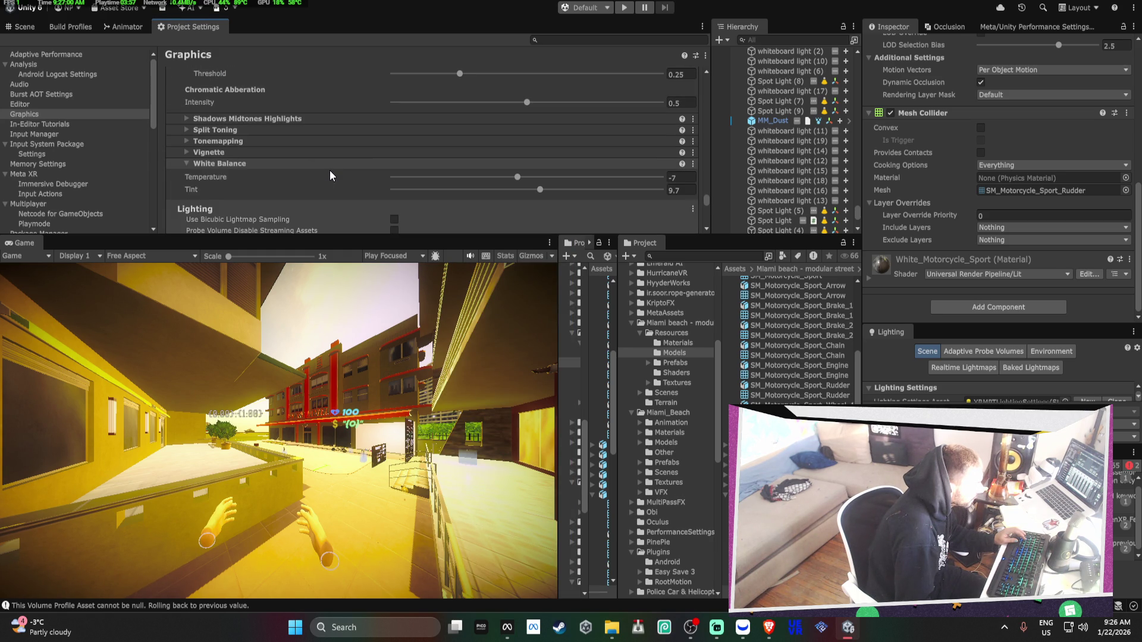
scroll(329, 172, "down", 10)
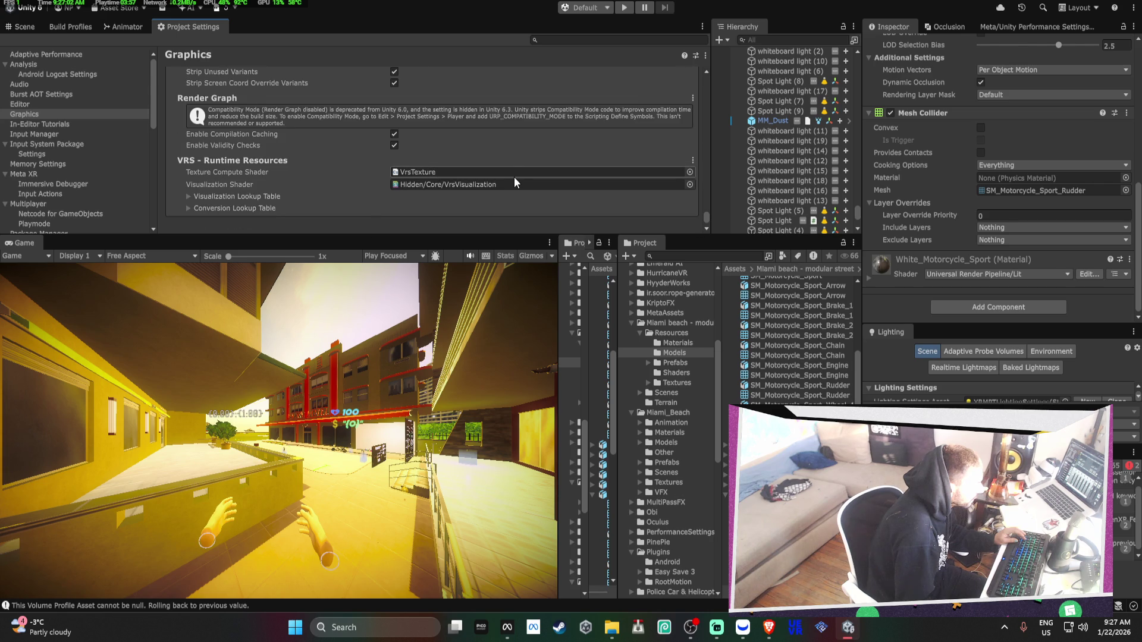
scroll(514, 177, "up", 15)
scroll(514, 176, "up", 15)
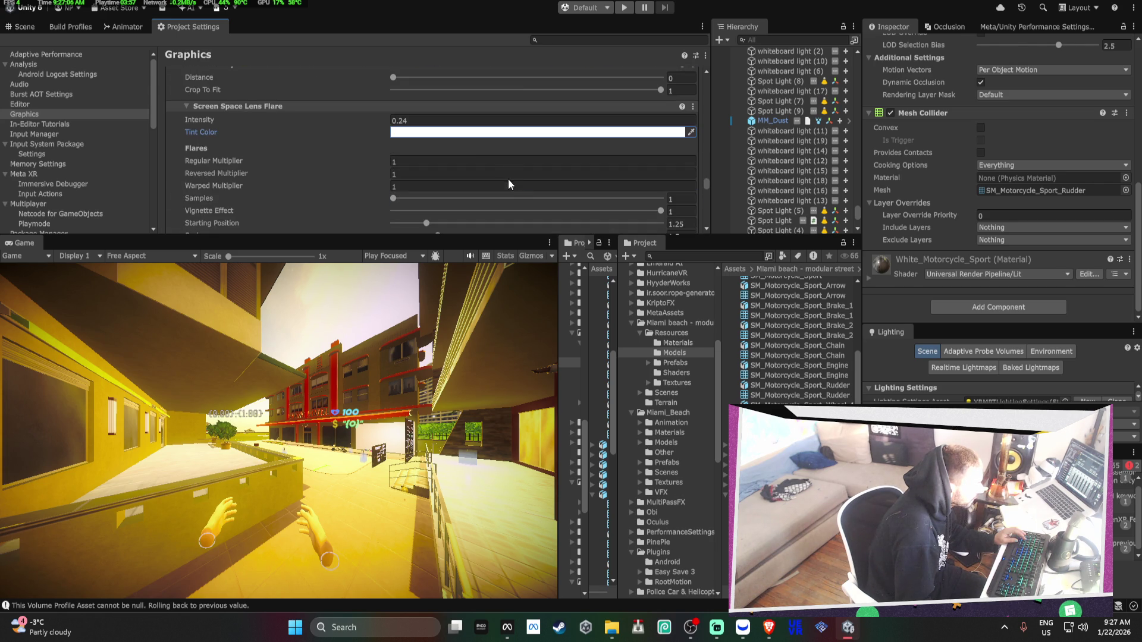
left_click(398, 133)
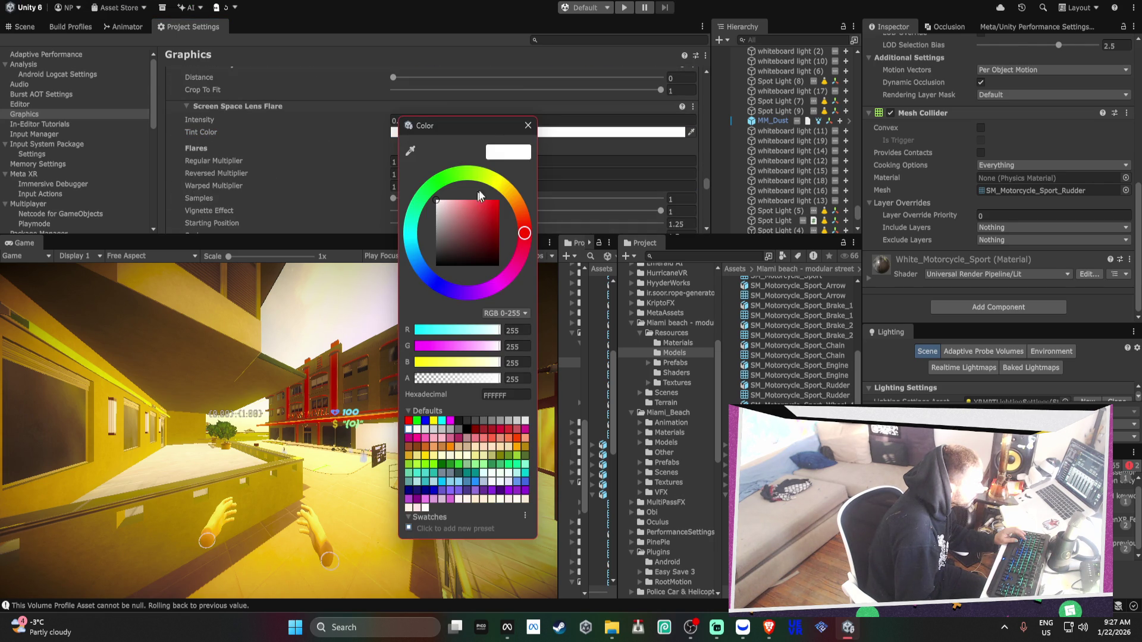
left_click(467, 174)
left_click(498, 200)
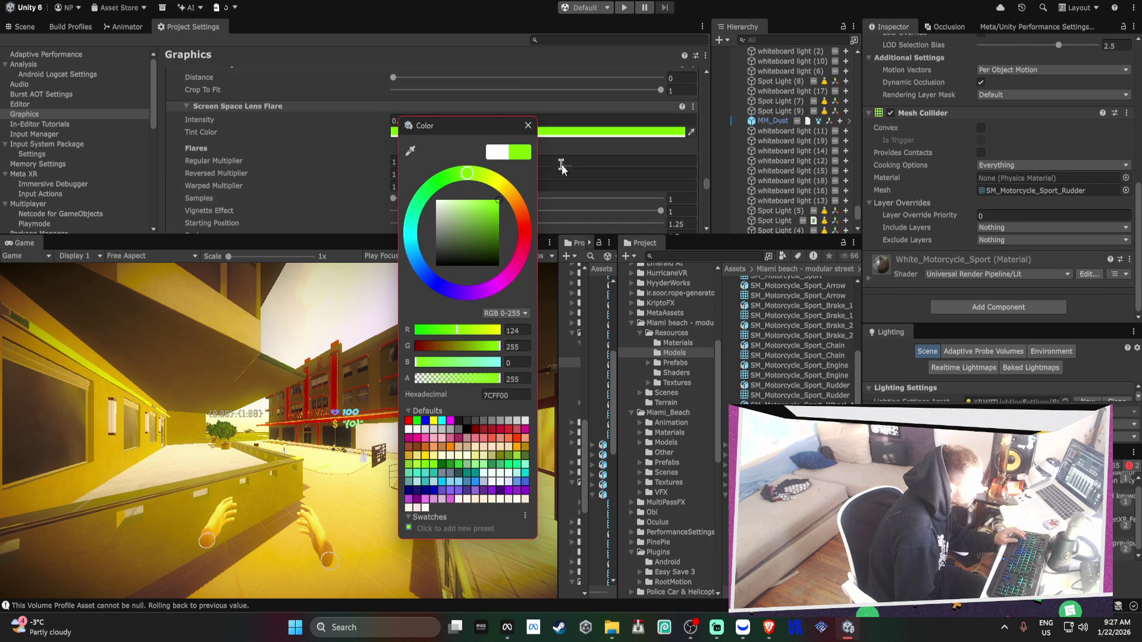
left_click(527, 125)
Push Chromatic Aberration intensity to its maximum of 1
mouse_move(198, 120)
left_mouse_down()
mouse_move(497, 131)
mouse_move(211, 125)
left_mouse_up()
scroll(444, 142, "up", 3)
scroll(443, 142, "up", 10)
scroll(438, 140, "down", 2)
scroll(437, 139, "up", 3)
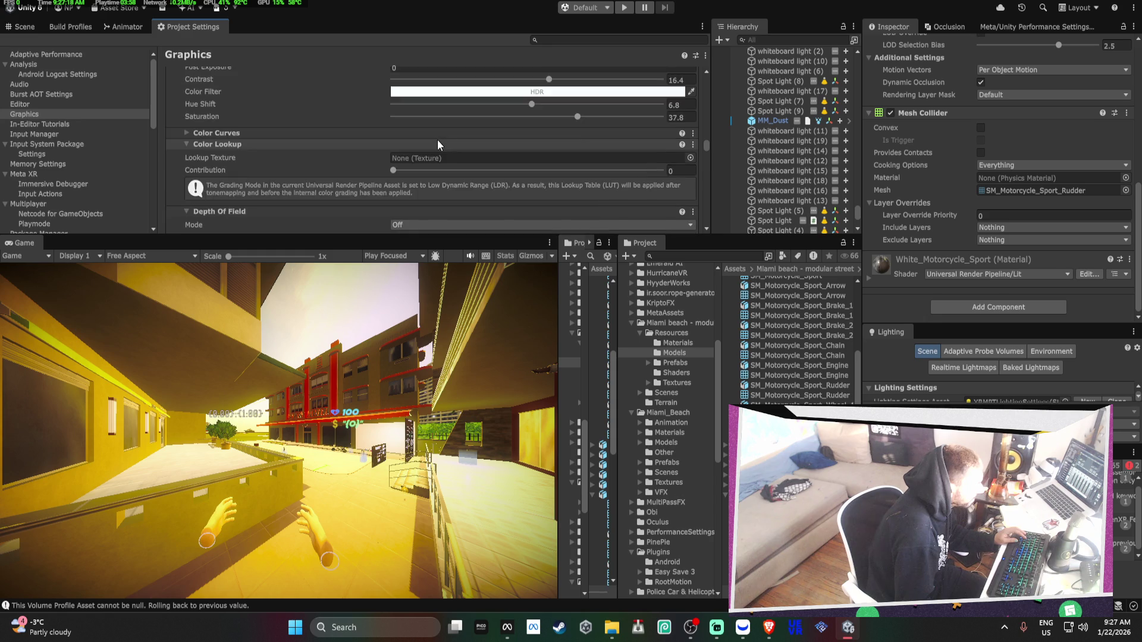
scroll(437, 144, "up", 3)
mouse_move(398, 138)
left_mouse_down()
mouse_move(660, 138)
mouse_move(400, 142)
mouse_move(517, 143)
mouse_move(383, 151)
mouse_move(441, 148)
mouse_move(402, 155)
left_mouse_up()
Raise the bloom threshold and settle Bloom intensity at 0.39
scroll(364, 125, "up", 5)
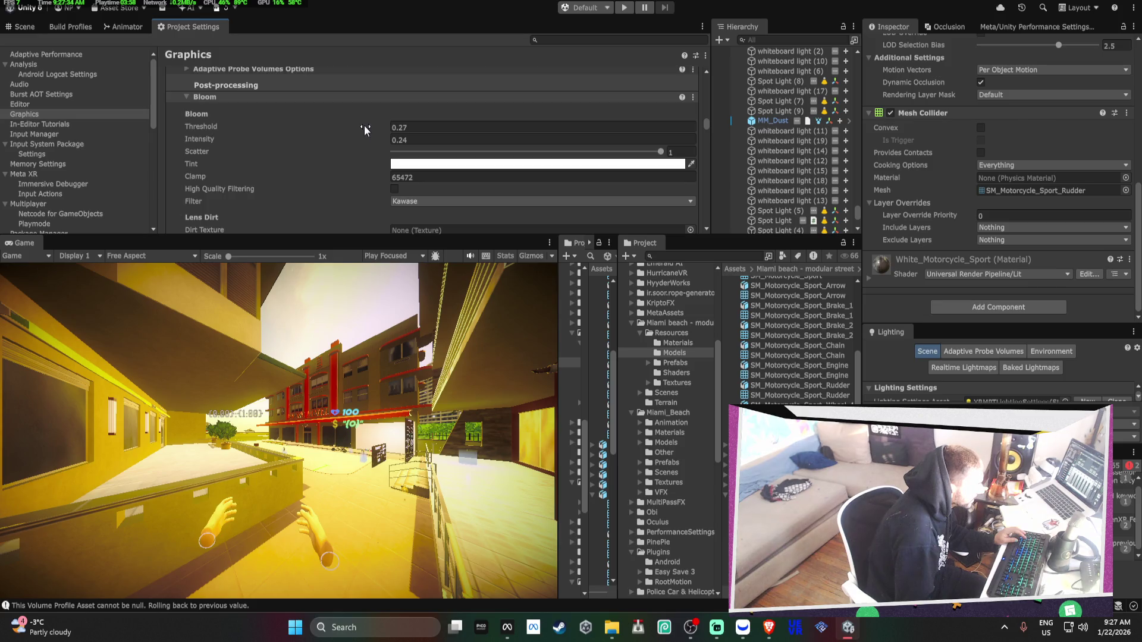
mouse_move(201, 194)
left_mouse_down()
mouse_move(334, 194)
mouse_move(208, 199)
mouse_move(227, 208)
left_mouse_up()
left_click_drag(227, 208, 210, 209)
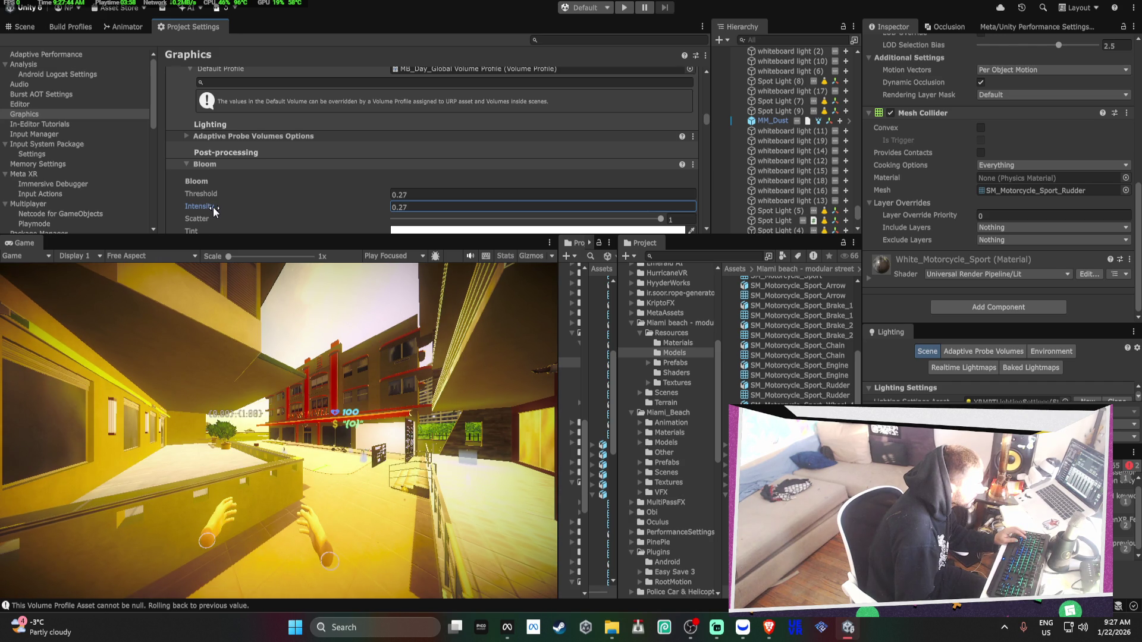
left_click_drag(213, 207, 216, 207)
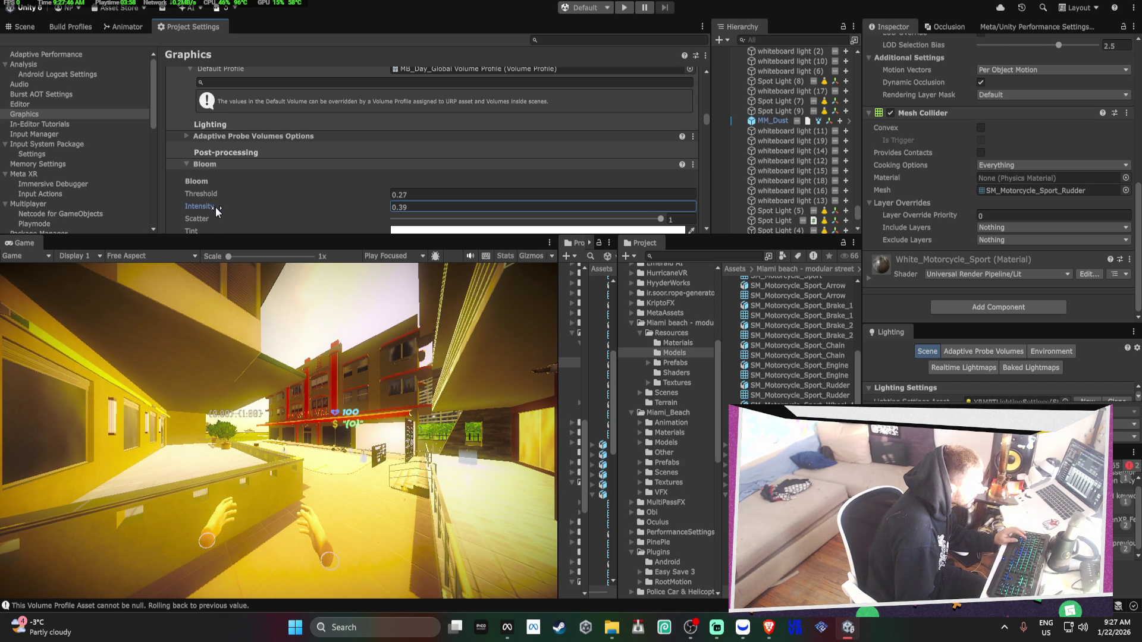
left_click(84, 29)
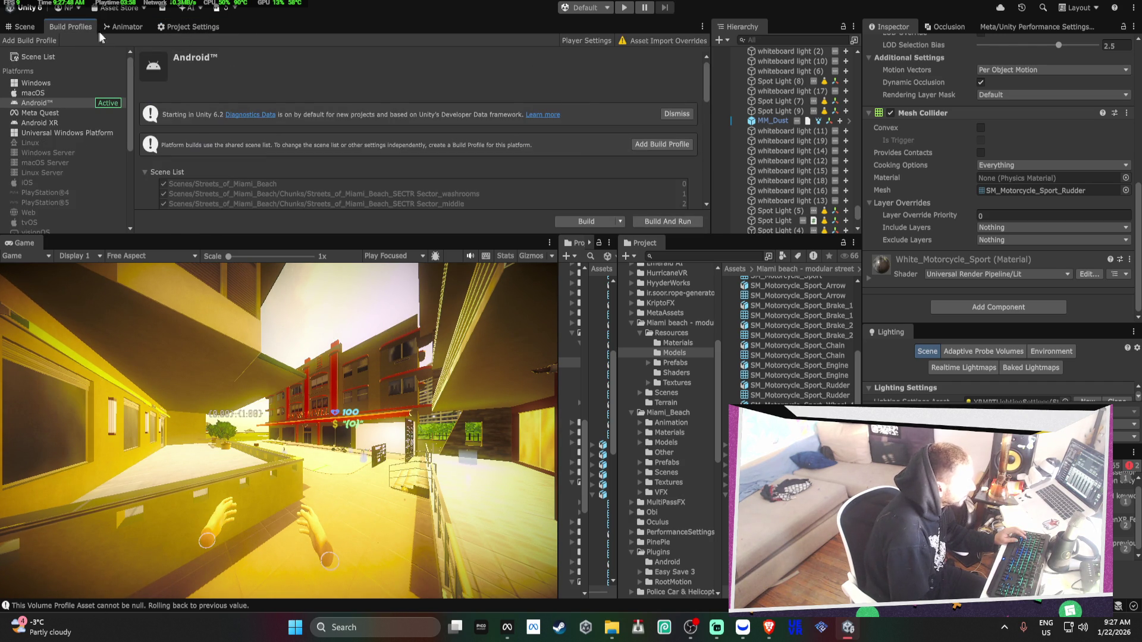
Build the Android APK, overwriting Streets of Miami_alpha_test_DONOTRELEASE.apk on the Desktop
left_click(582, 222)
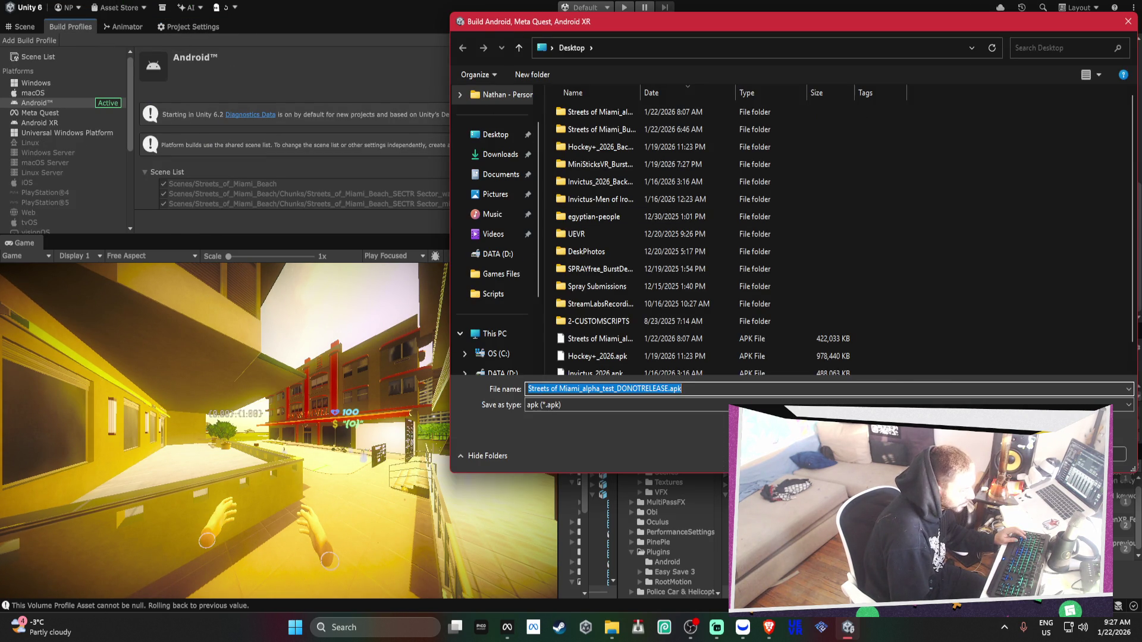
key("Return")
left_click(604, 299)
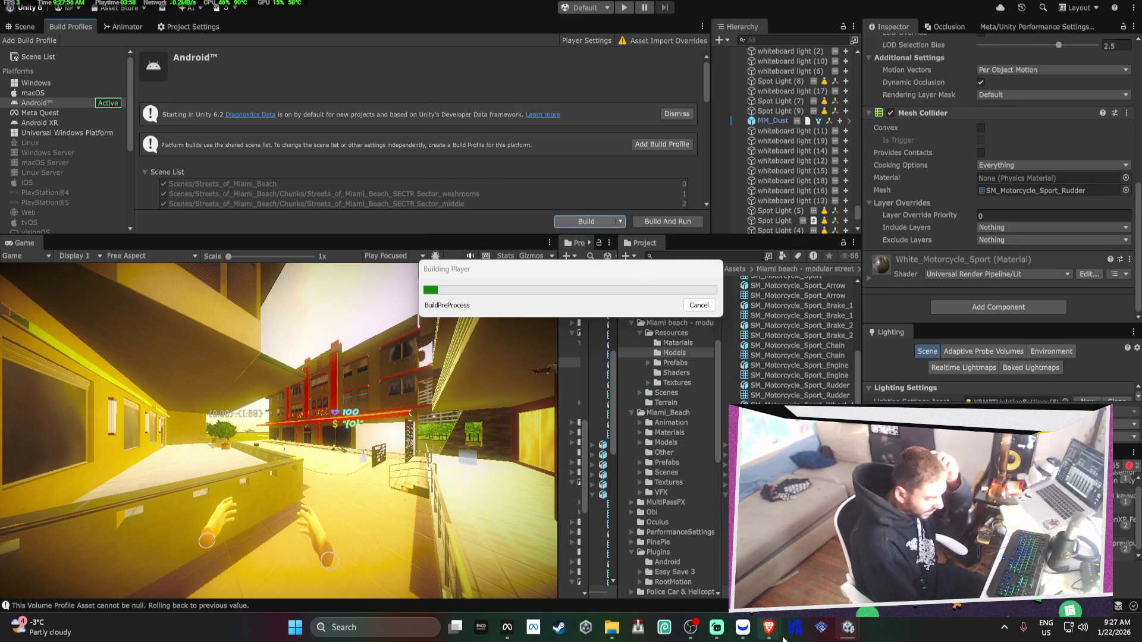
mouse_move(767, 636)
left_click(780, 565)
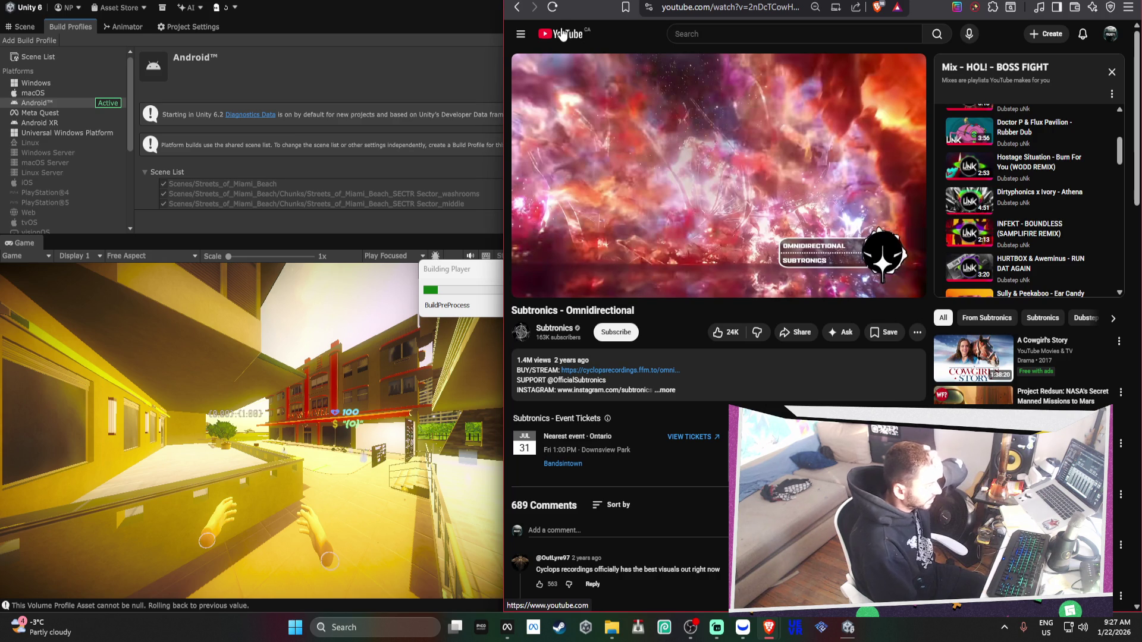
Switch from Brave's YouTube page to the Moomoo stock watchlist app
left_click(745, 629)
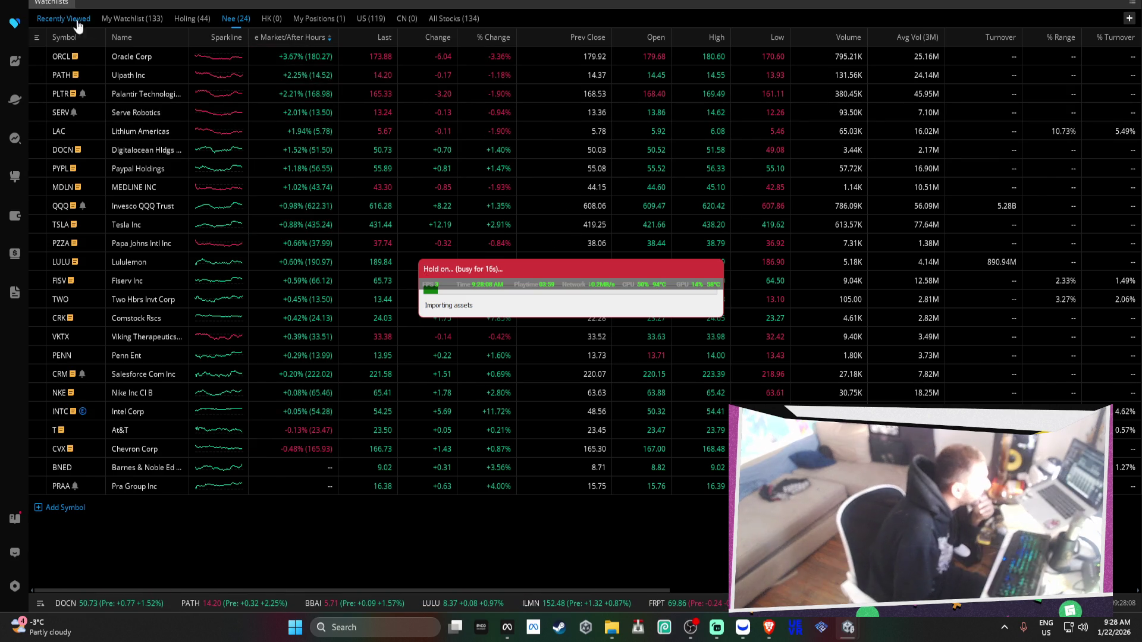
Show Moomoo's My Watchlist (133) tab, then bring Unity's build progress back
left_click(131, 18)
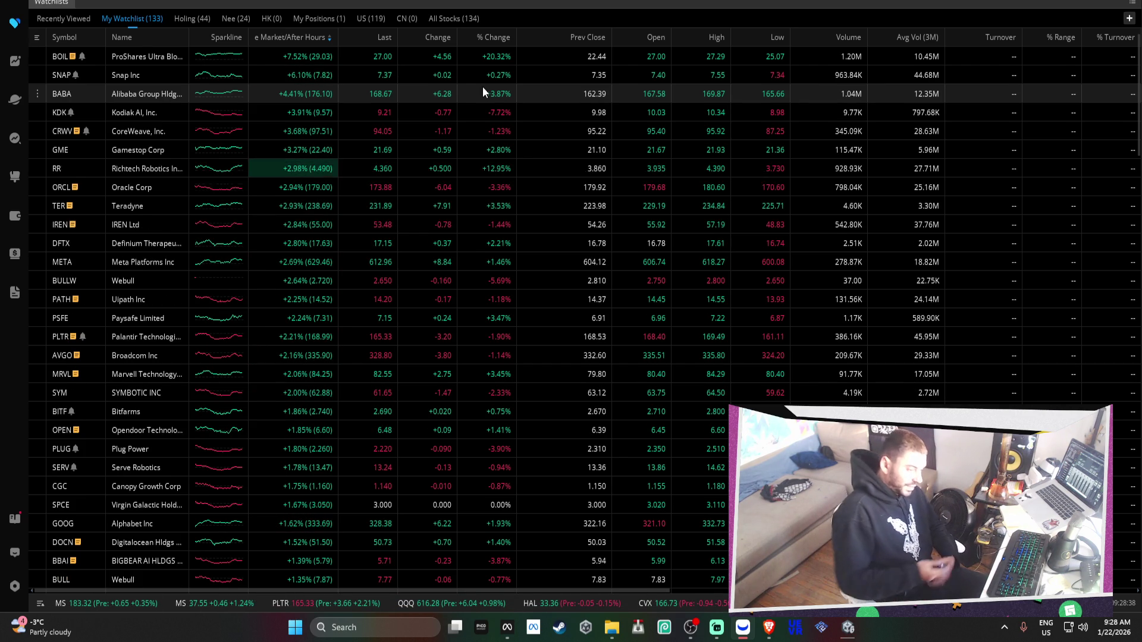
left_click(847, 627)
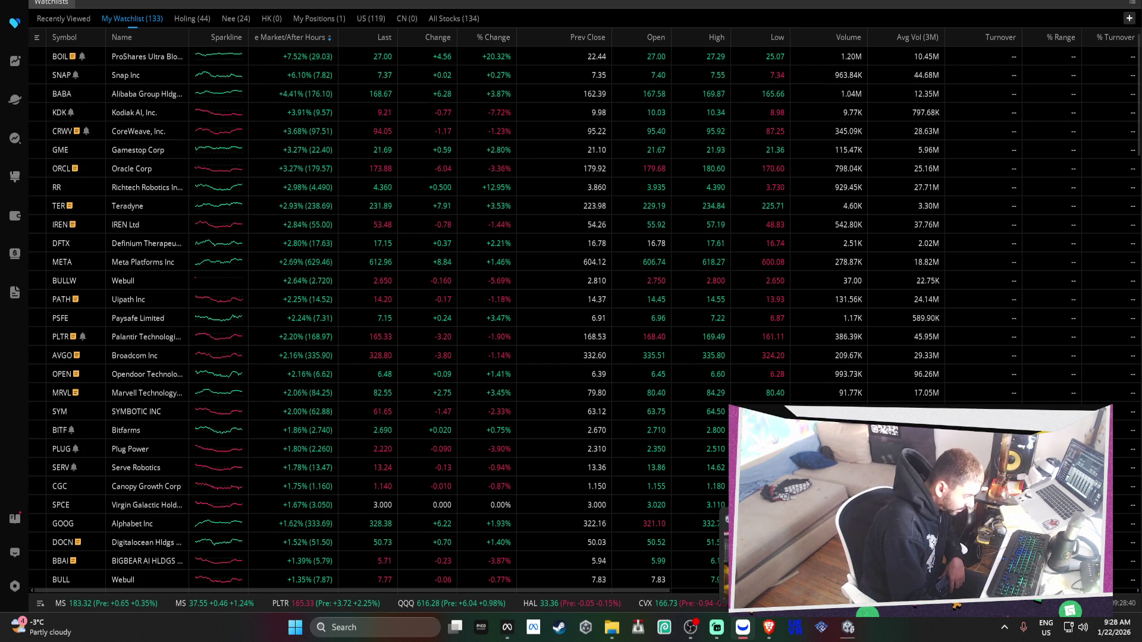
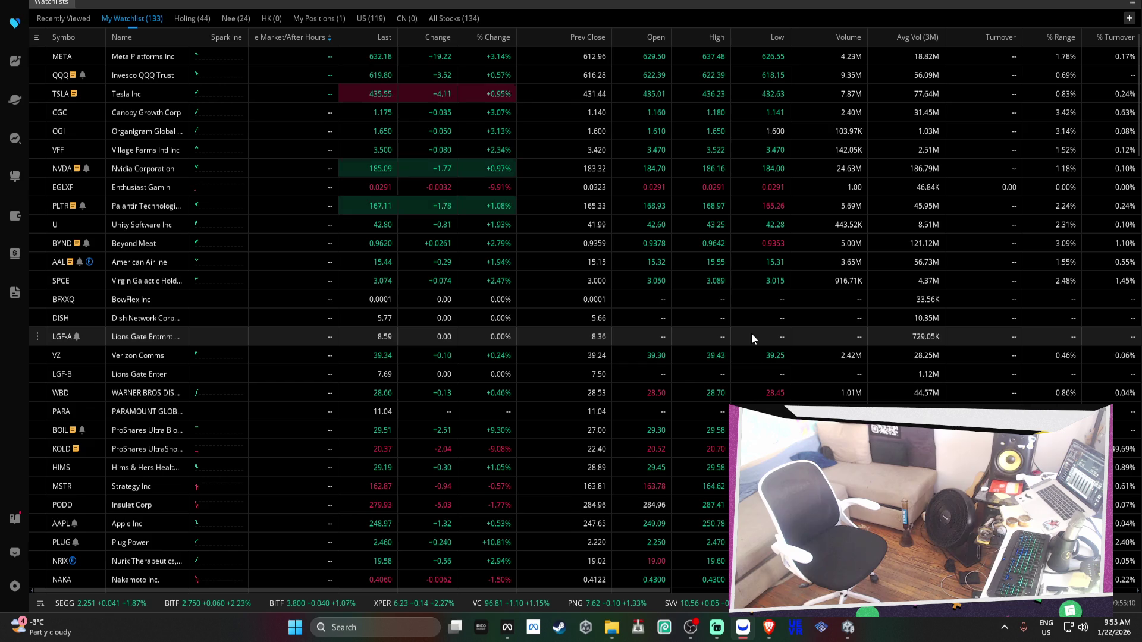
Scroll the My Watchlist table down to reveal lower tickers such as FLYYQ and SVV
scroll(752, 339, "down", 1)
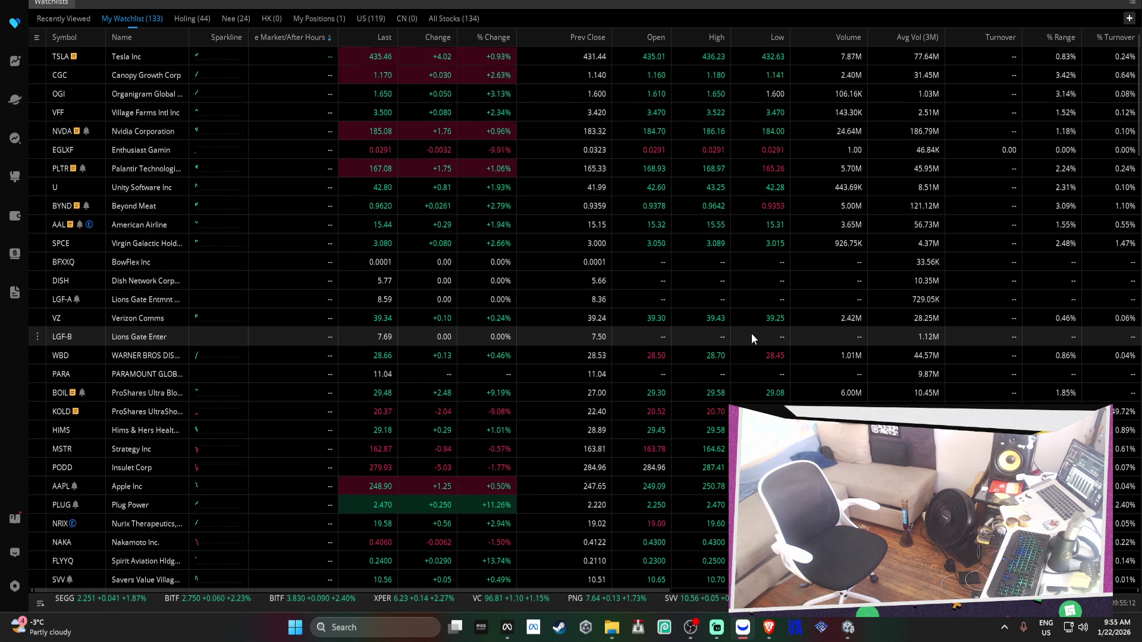